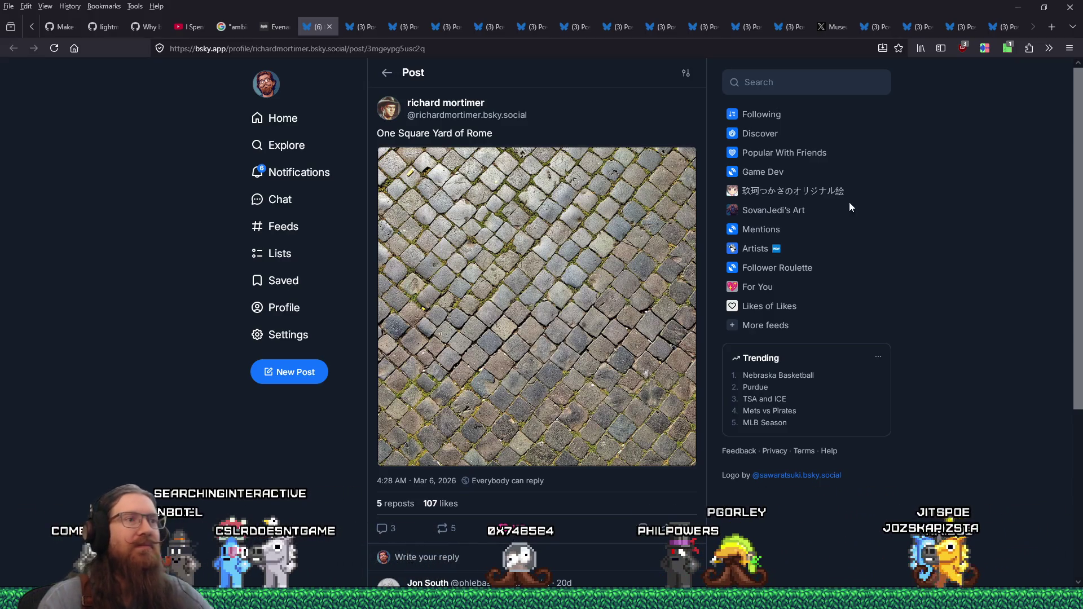
Step: Search DuckDuckGo for 'lady bug vs asian beetle' in a new browser tab
left_click(1052, 28)
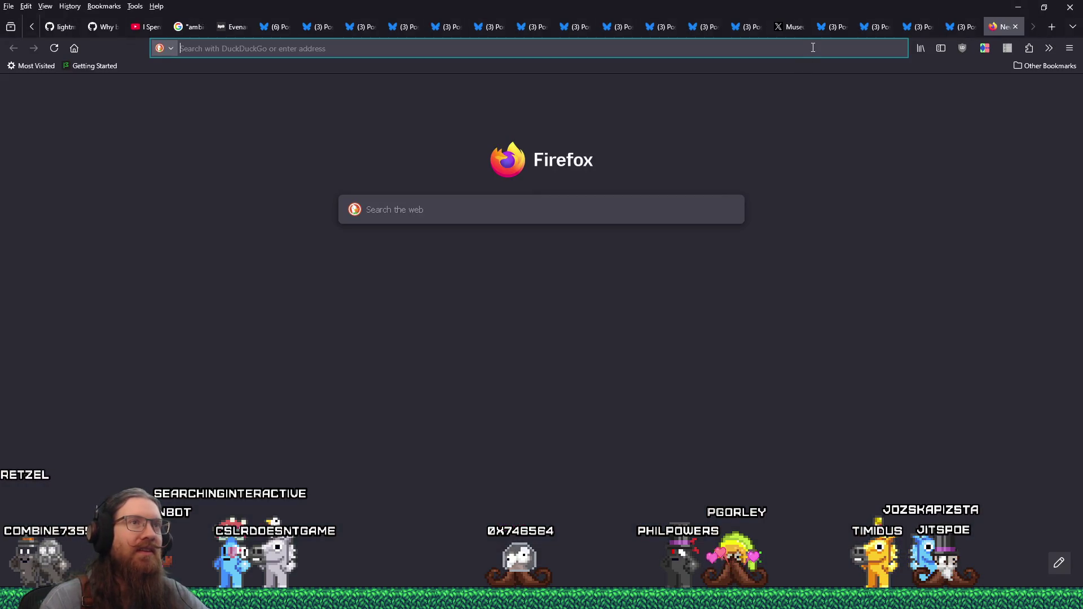
left_click(812, 47)
type("lady")
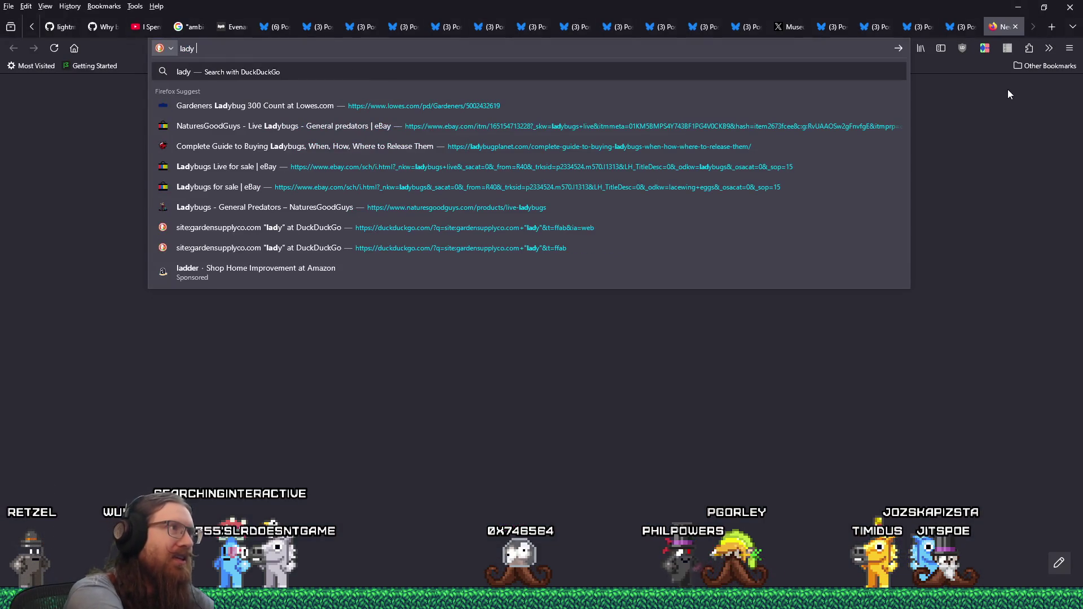
type("vs asian")
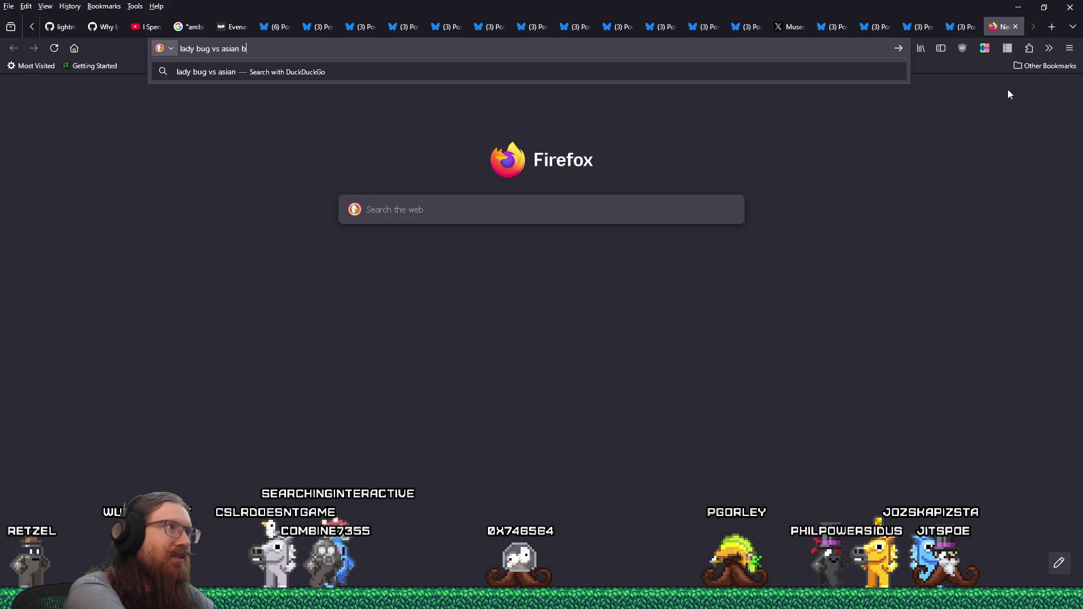
type("beetle")
key("Return")
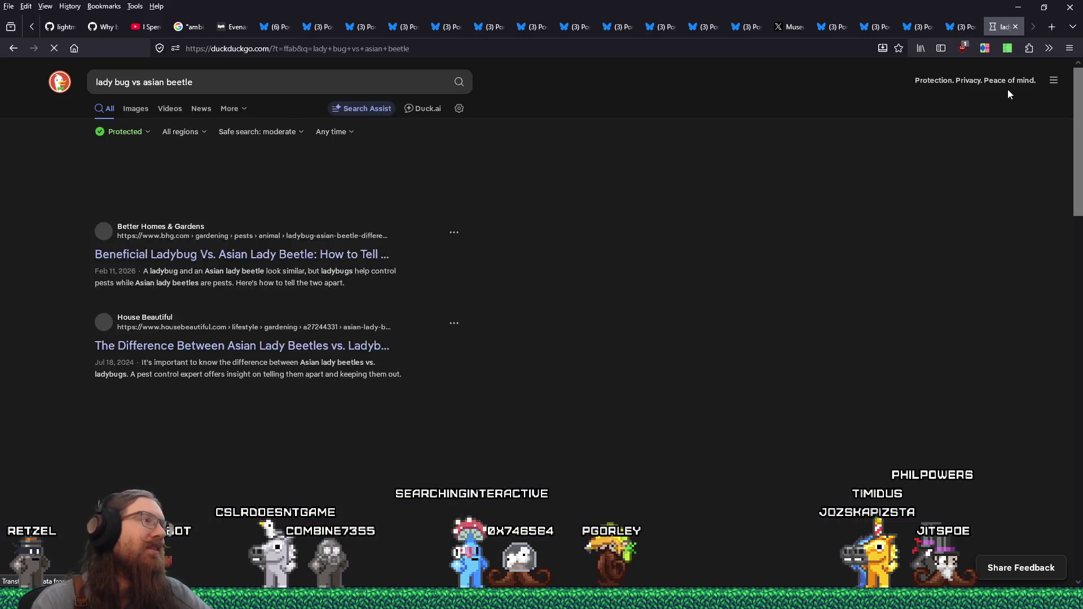
scroll(728, 349, "down", 3)
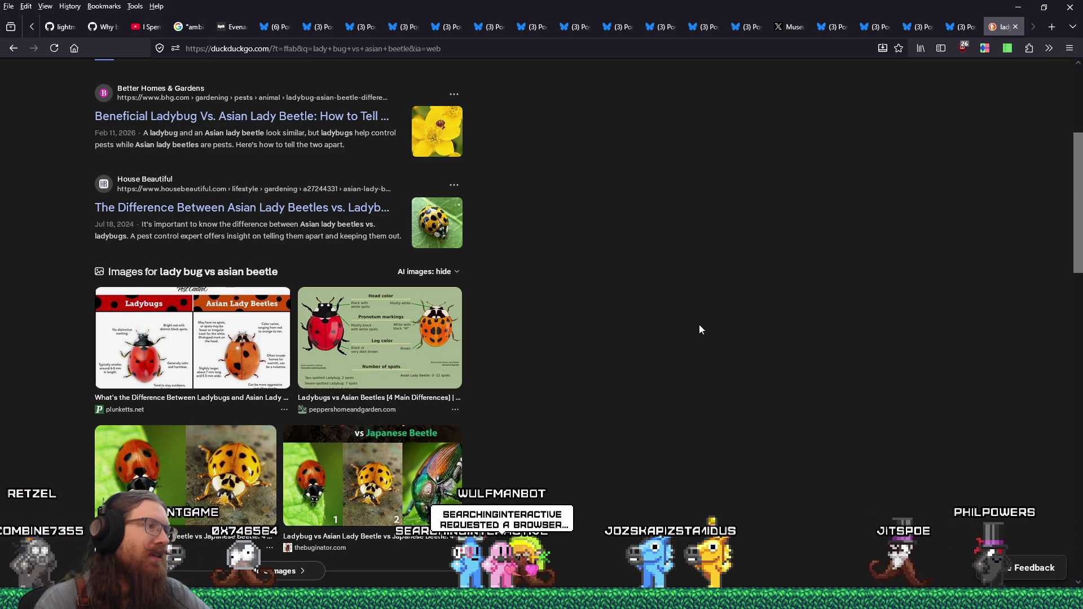
scroll(666, 327, "down", 2)
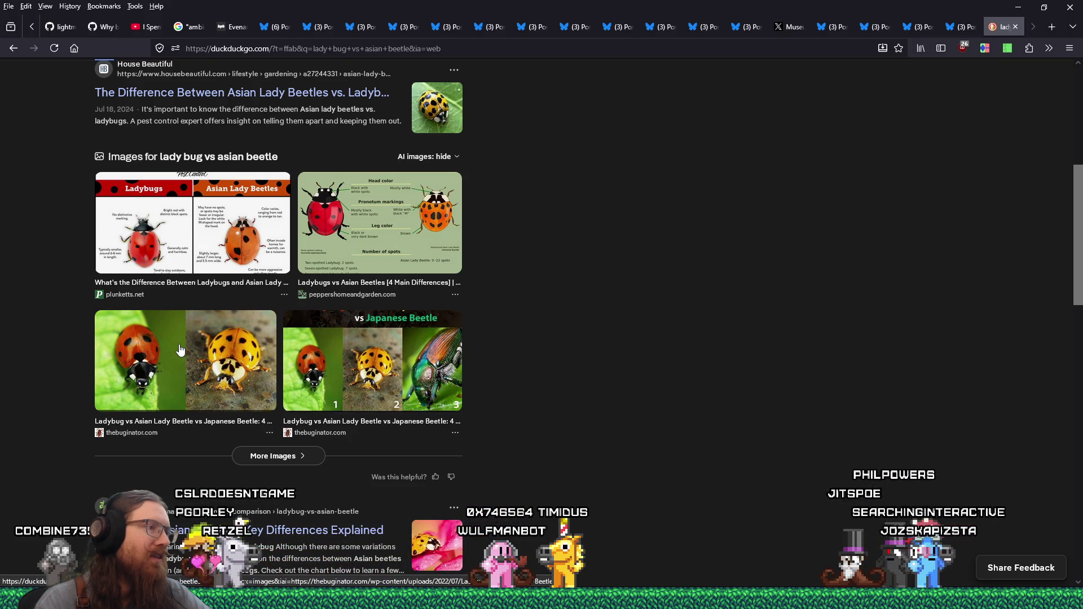
scroll(156, 357, "down", 5)
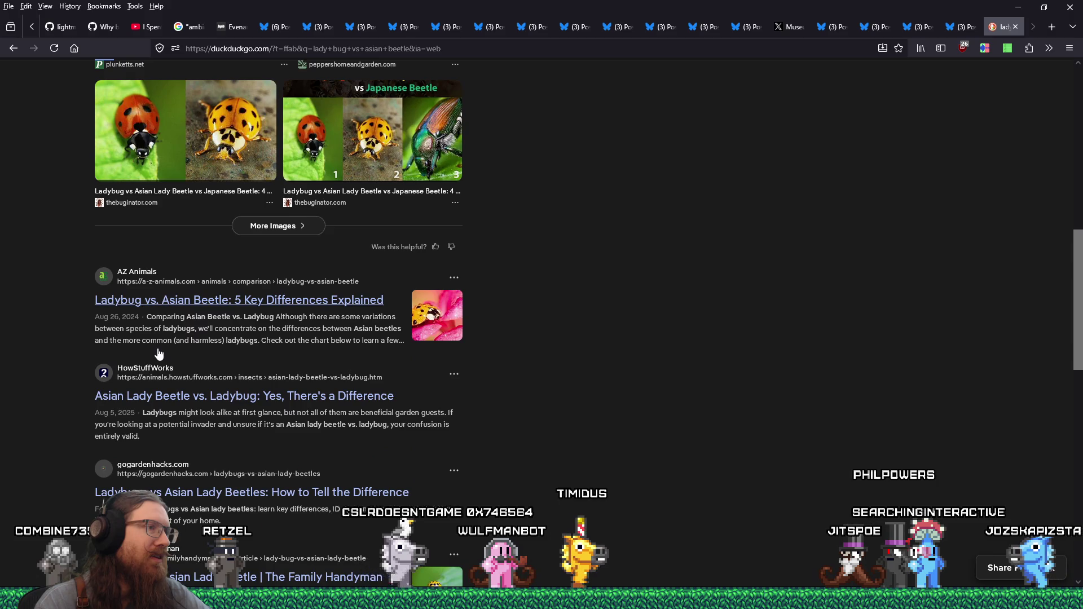
scroll(160, 352, "down", 5)
scroll(160, 352, "down", 3)
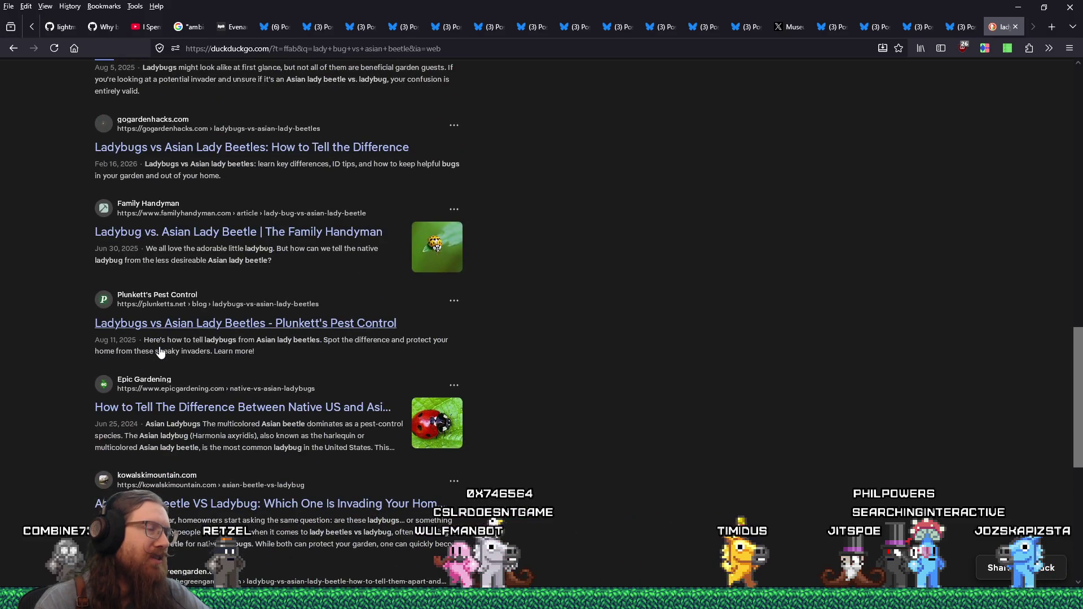
scroll(160, 353, "down", 4)
scroll(160, 352, "up", 5)
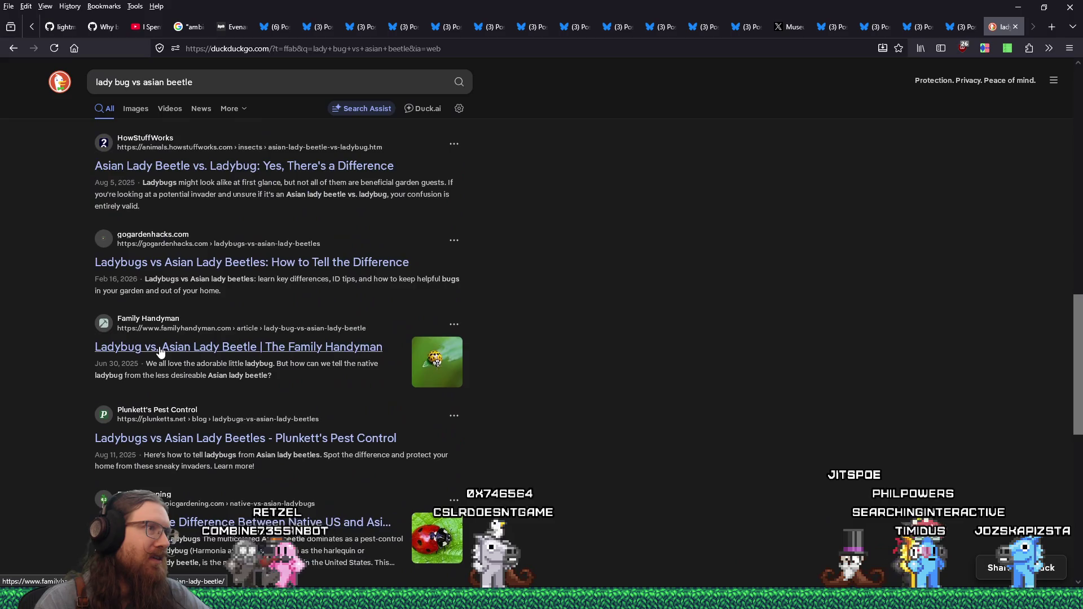
scroll(160, 352, "up", 3)
scroll(237, 412, "up", 5)
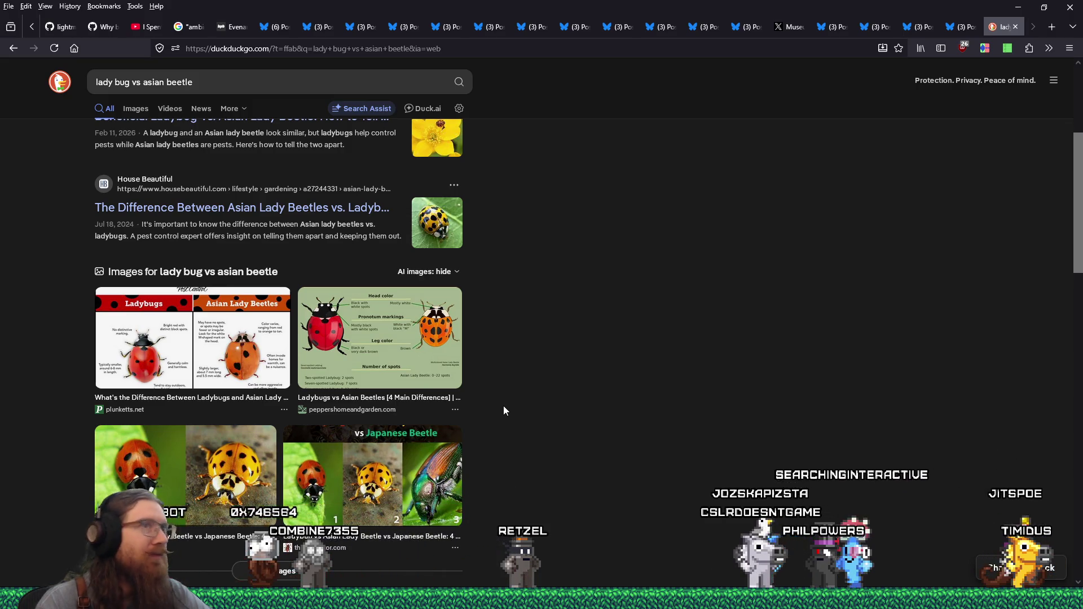
Step: Switch from the ladybug search results back to the Bluesky post tab
left_click(869, 26)
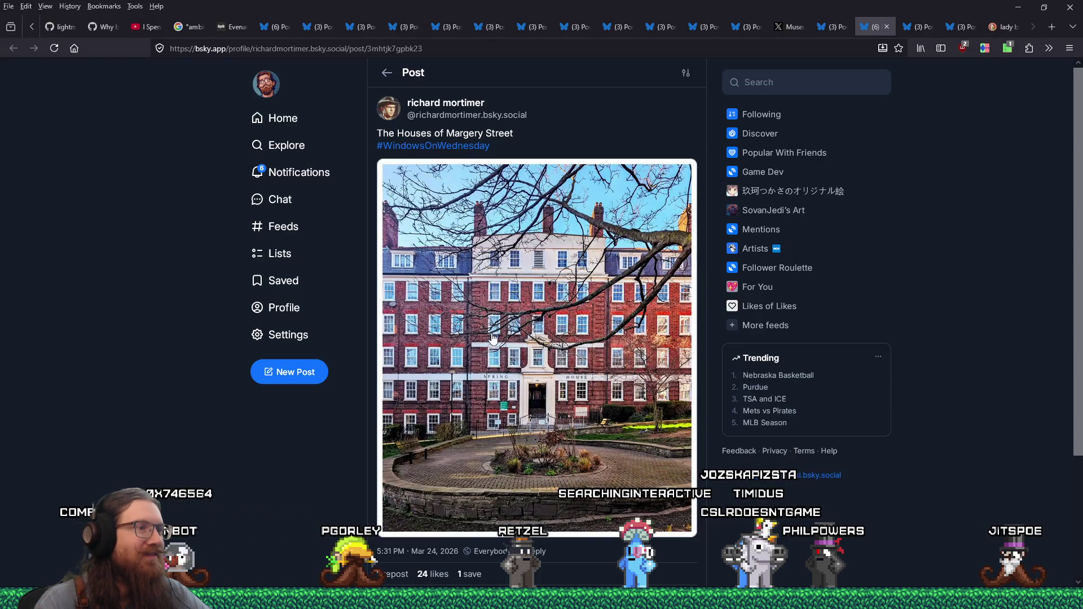
Step: Save the enlarged Margery Street building photo into e:\images\inspiration\quakelike\levels\london
left_click(494, 340)
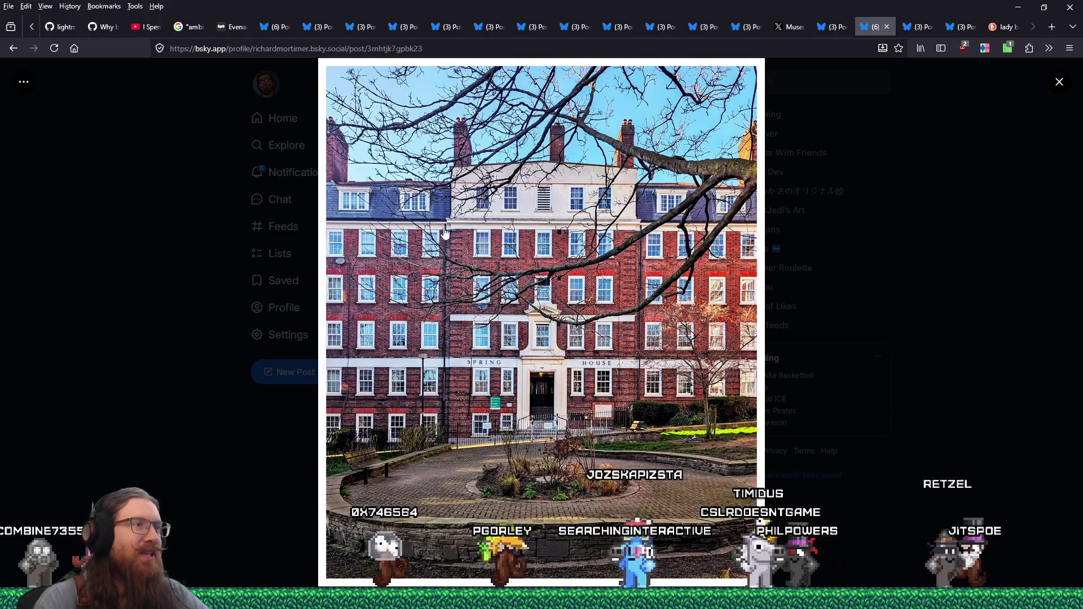
right_click(683, 305)
left_click(705, 310)
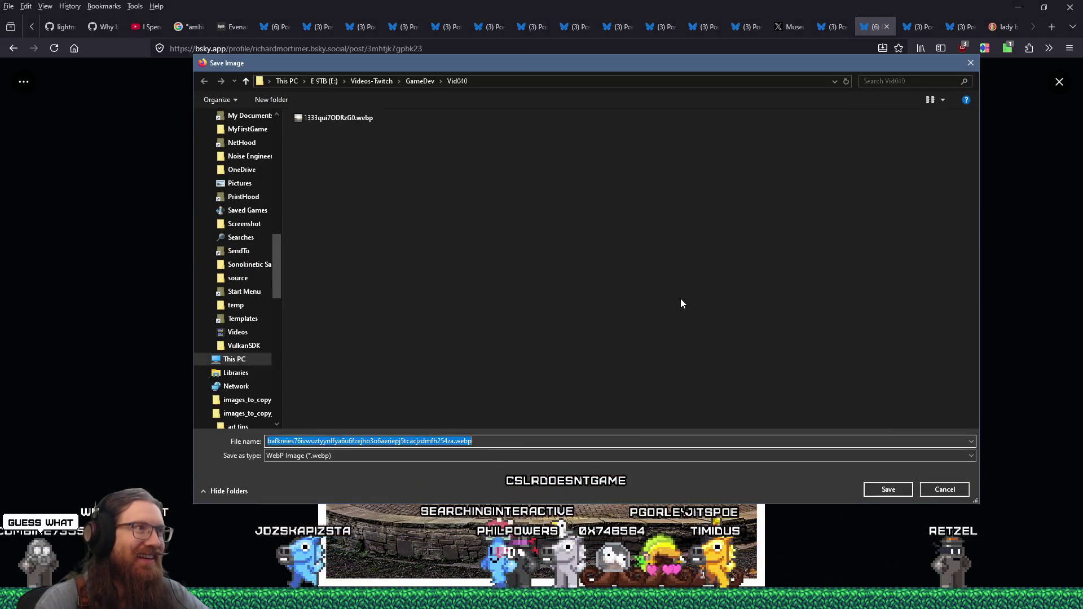
type("e:\\images\\inspiration\\qu")
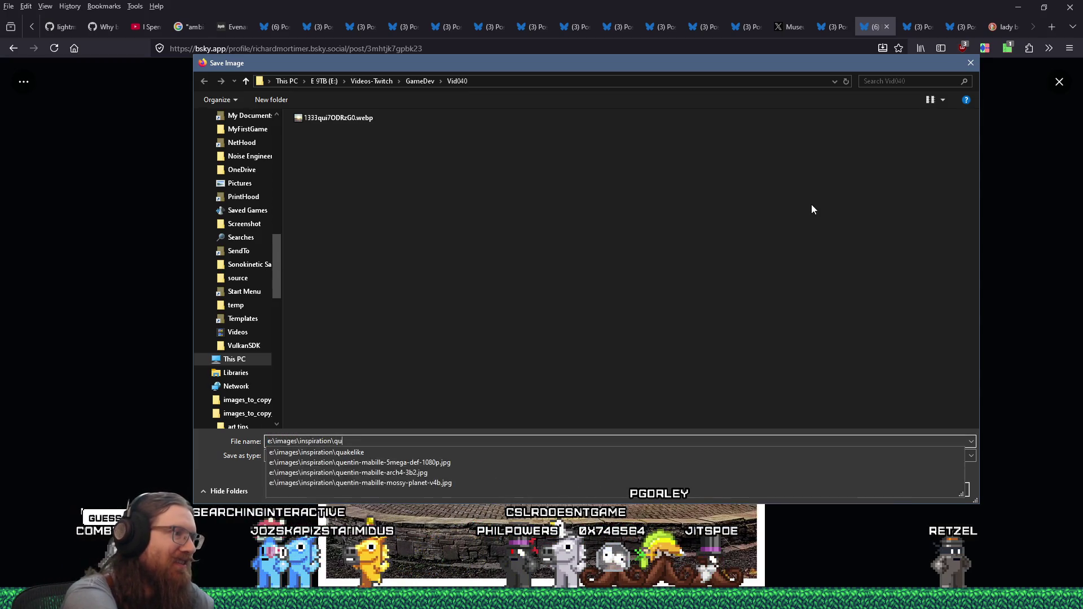
type("akelike\\levels\\london")
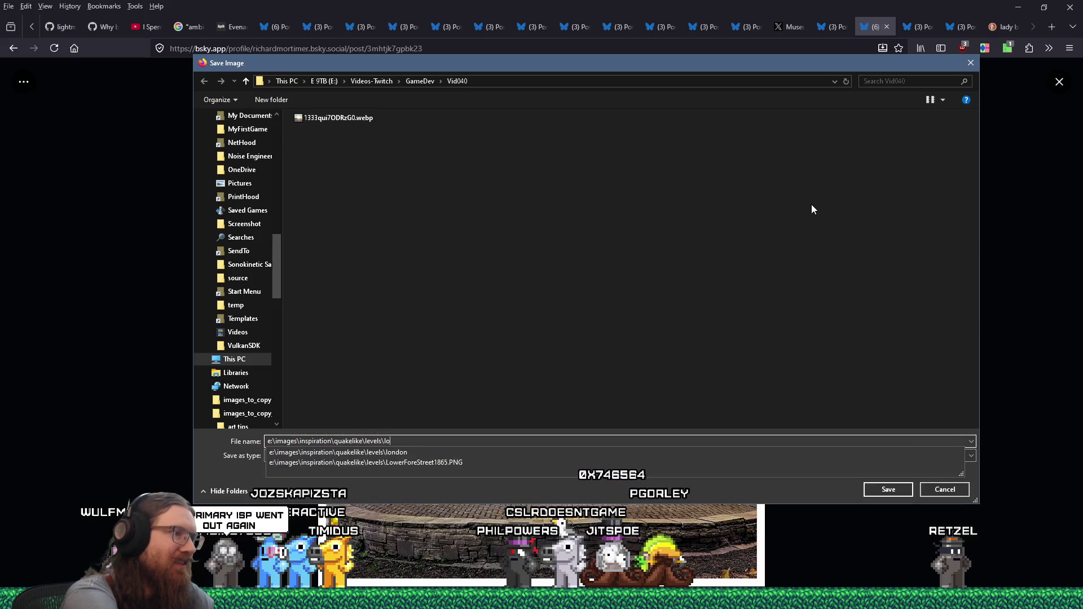
key("Return")
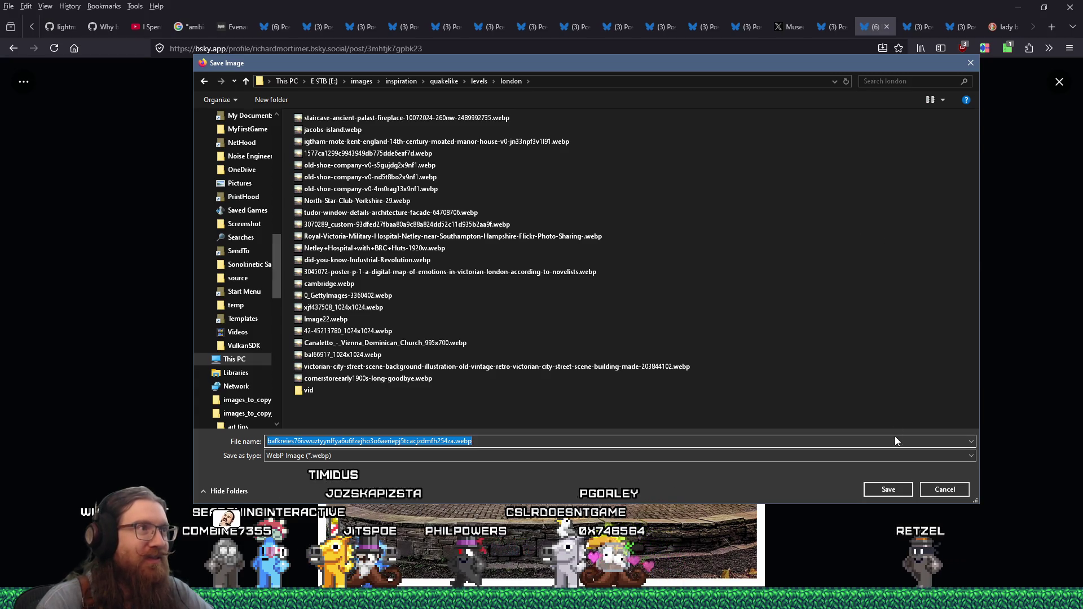
left_click(893, 488)
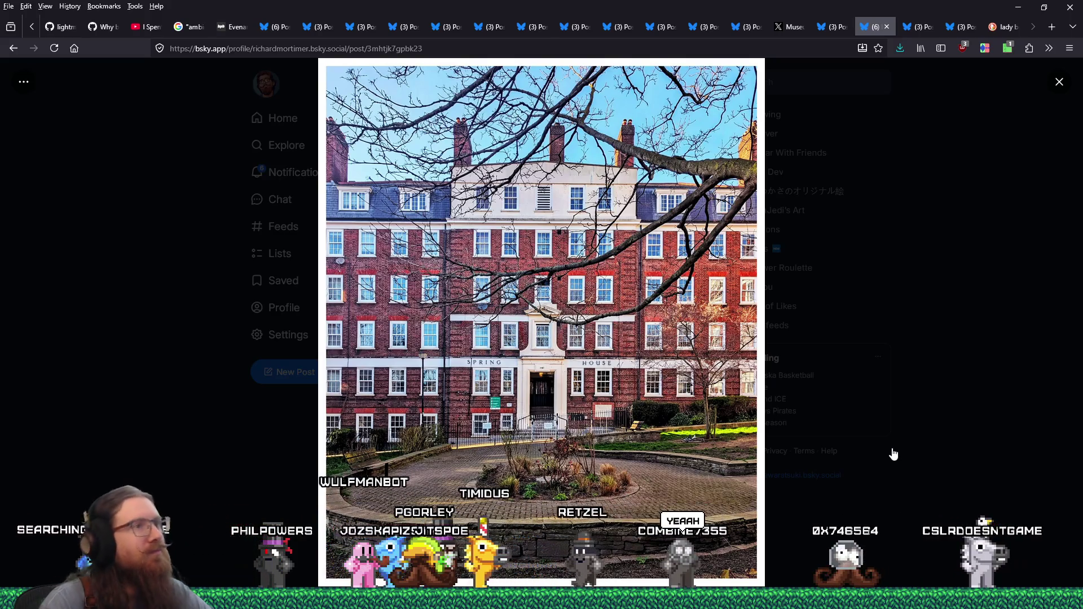
key("Escape")
left_click(568, 339)
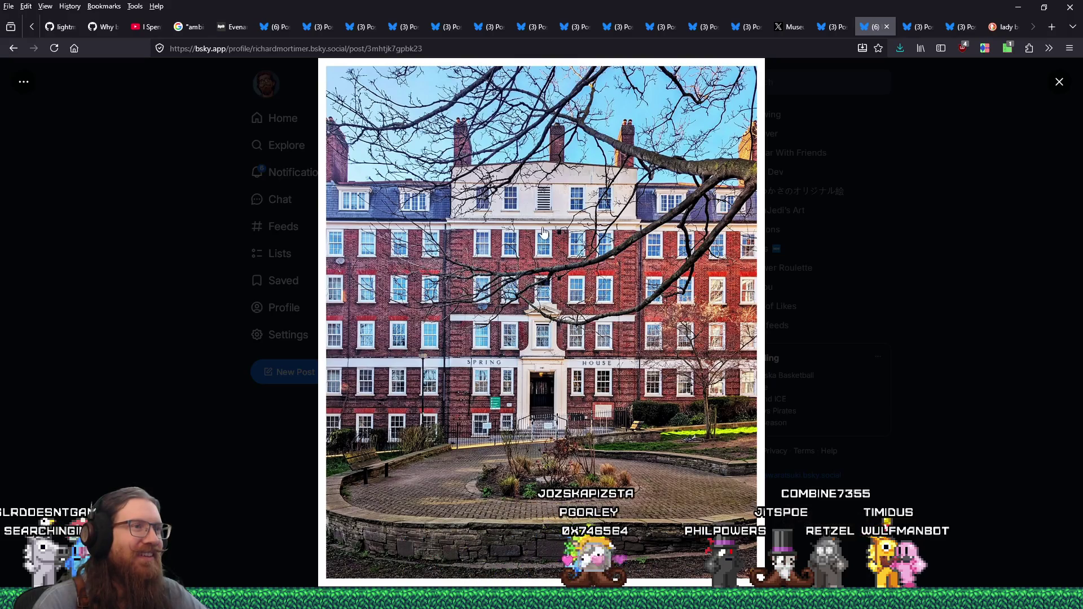
Step: Save the second Margery Street archway photo into the london folder and move to the next post
left_click(886, 27)
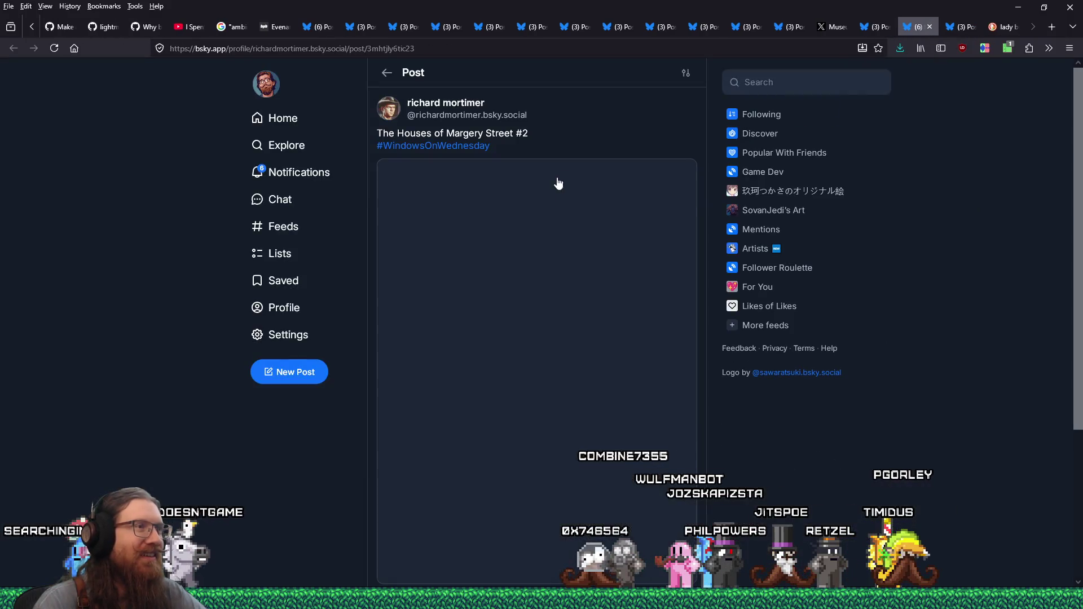
left_click(545, 246)
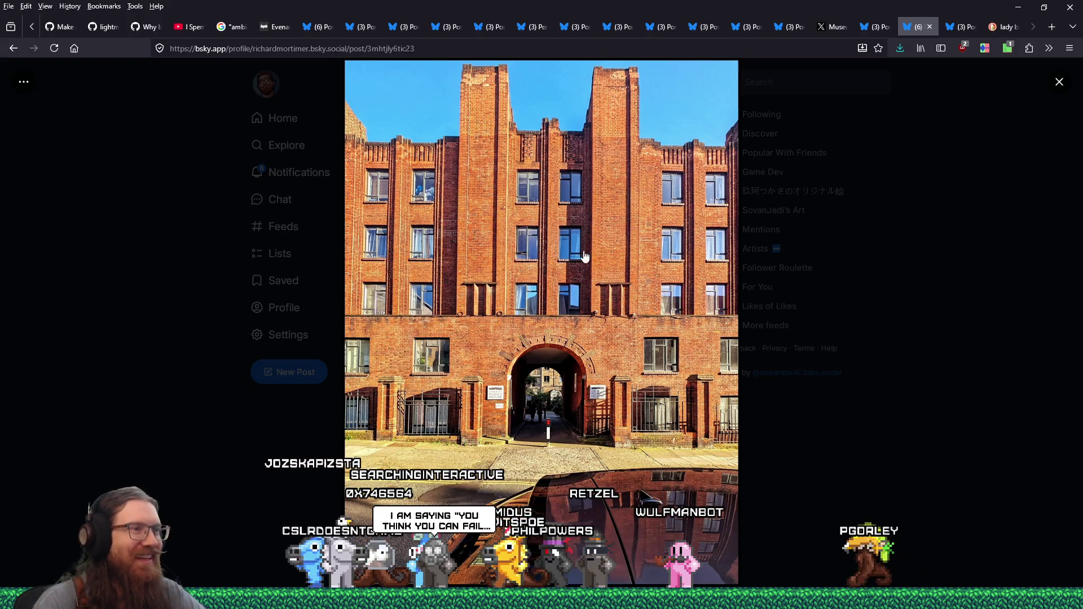
right_click(632, 237)
left_click(651, 264)
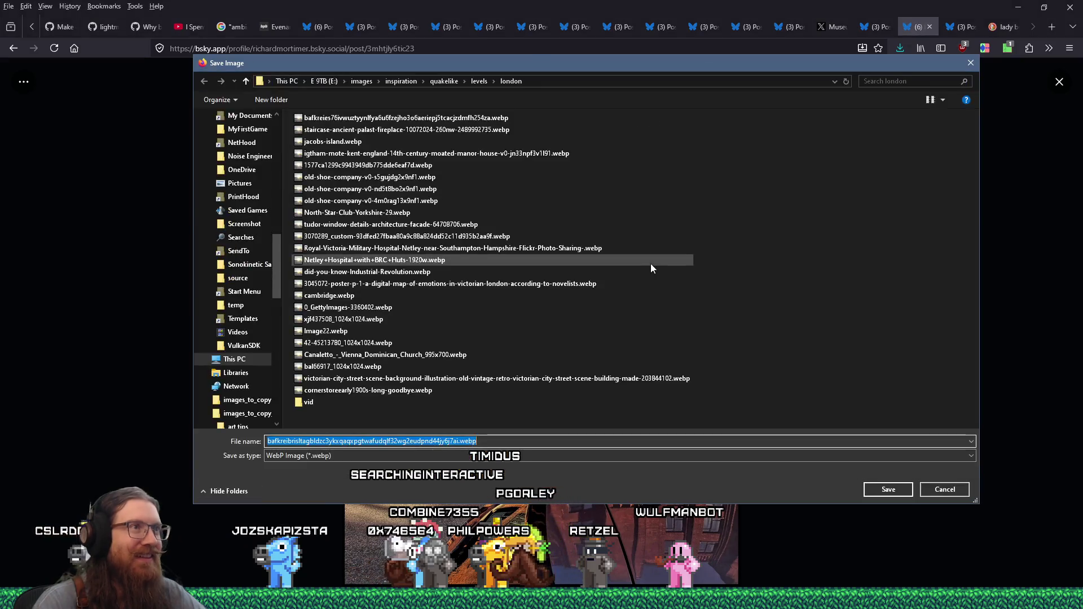
left_click(889, 489)
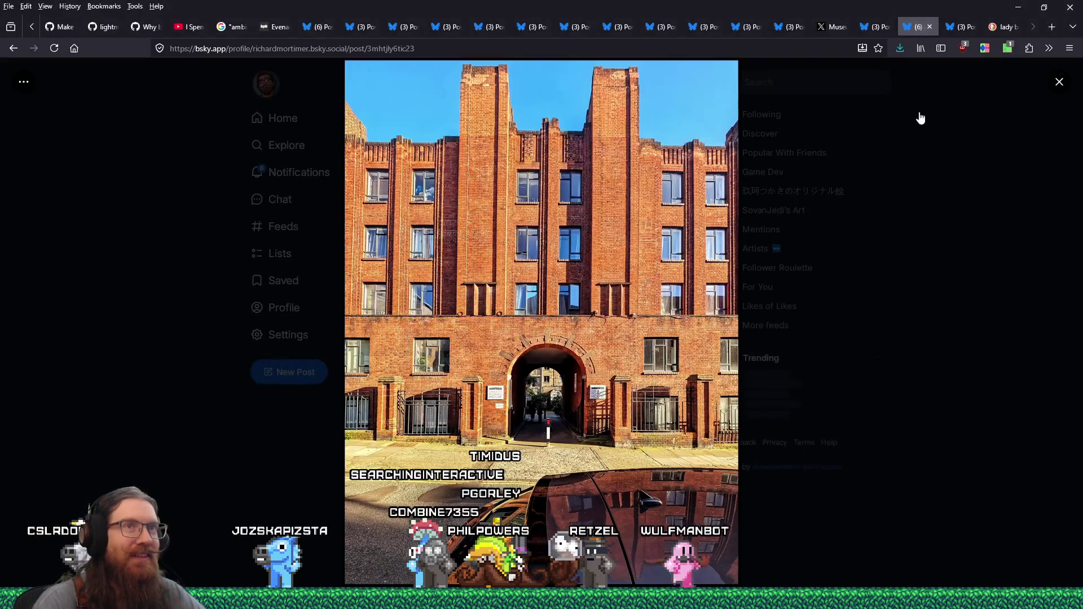
left_click(929, 26)
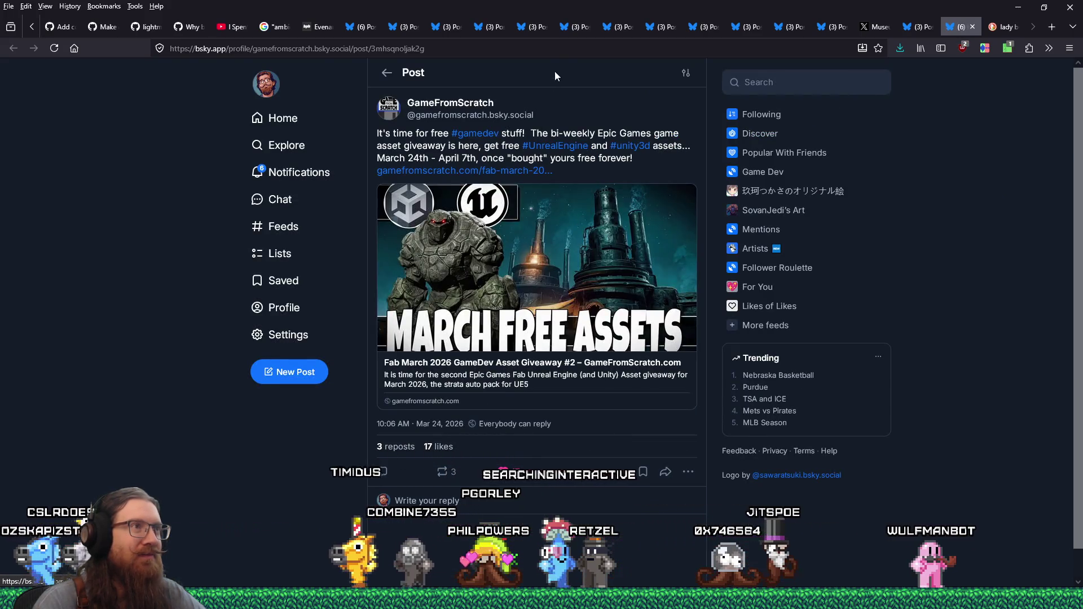
Step: Go to fab.com and open the Stone Golem listing from the Limited-Time Free page
left_click(602, 50)
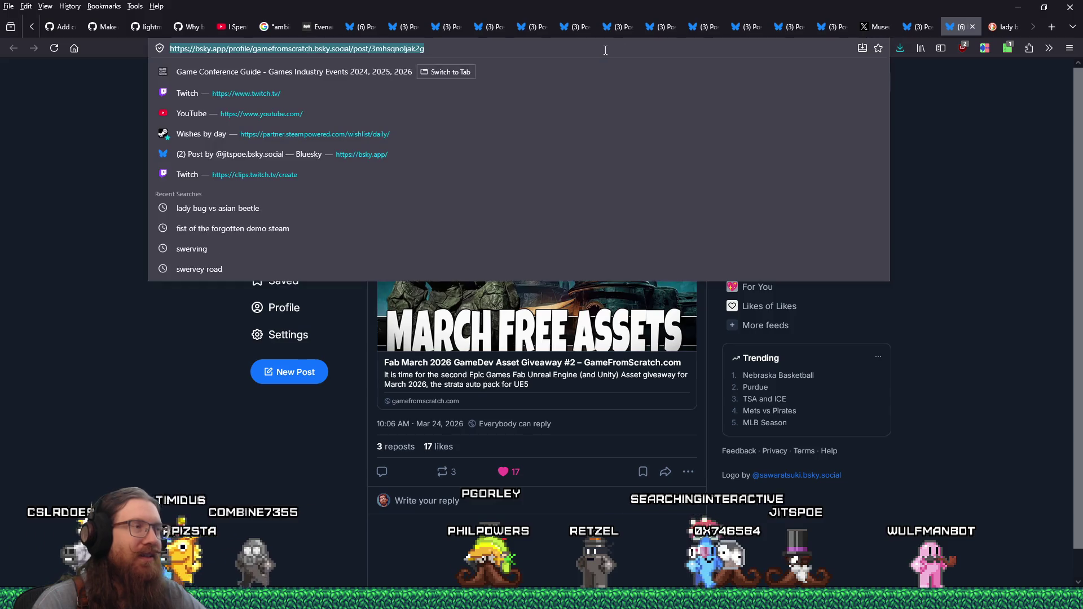
type("fab.com/")
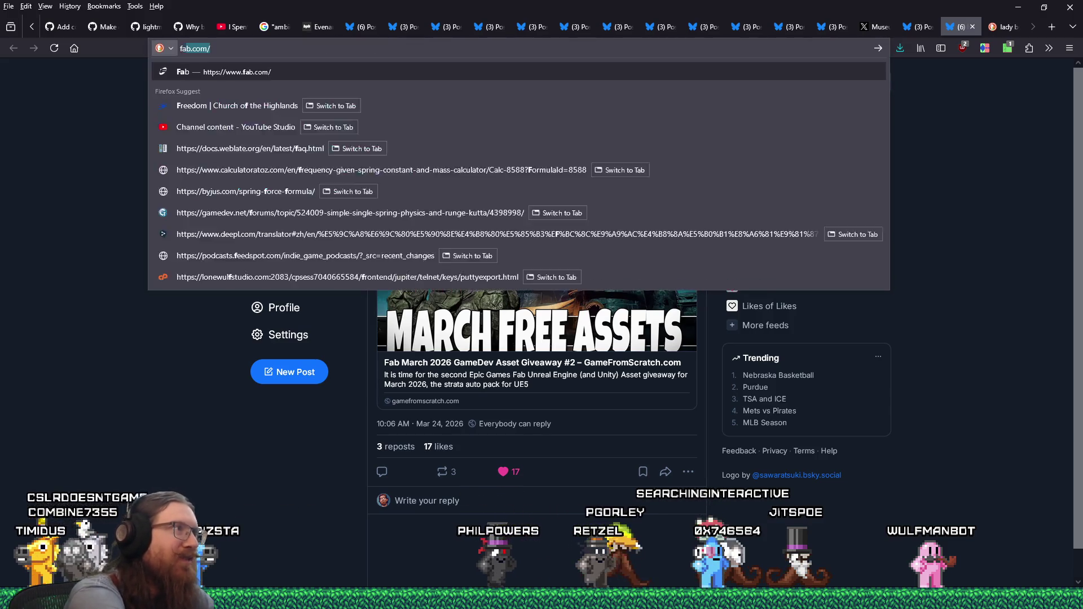
key("Return")
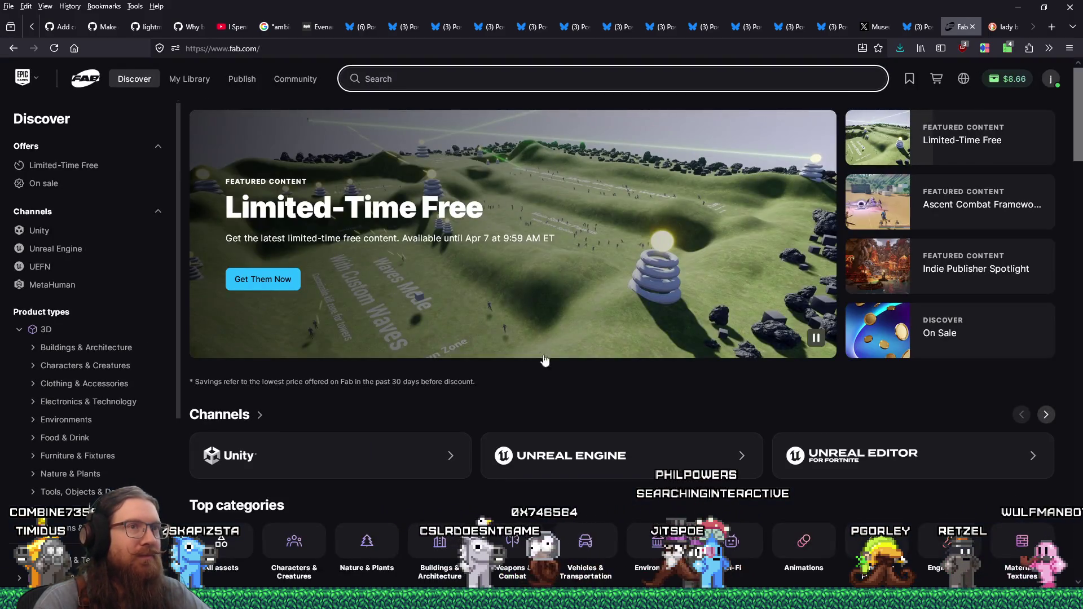
left_click(540, 345)
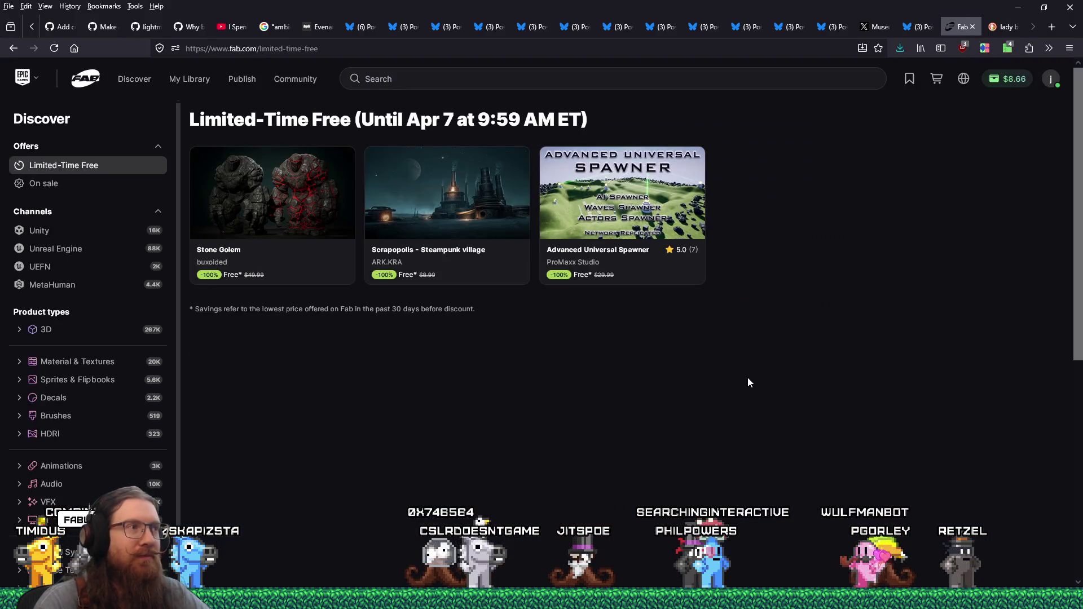
left_click(302, 193)
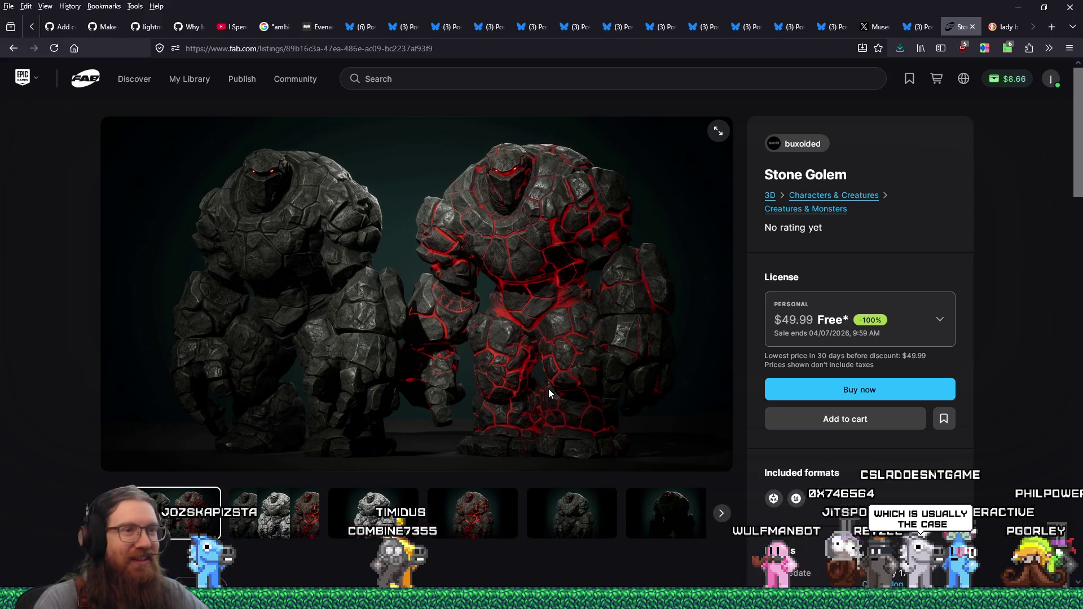
Step: Claim the Stone Golem for free under the Professional license and return to the free offers
left_click(941, 324)
left_click(852, 484)
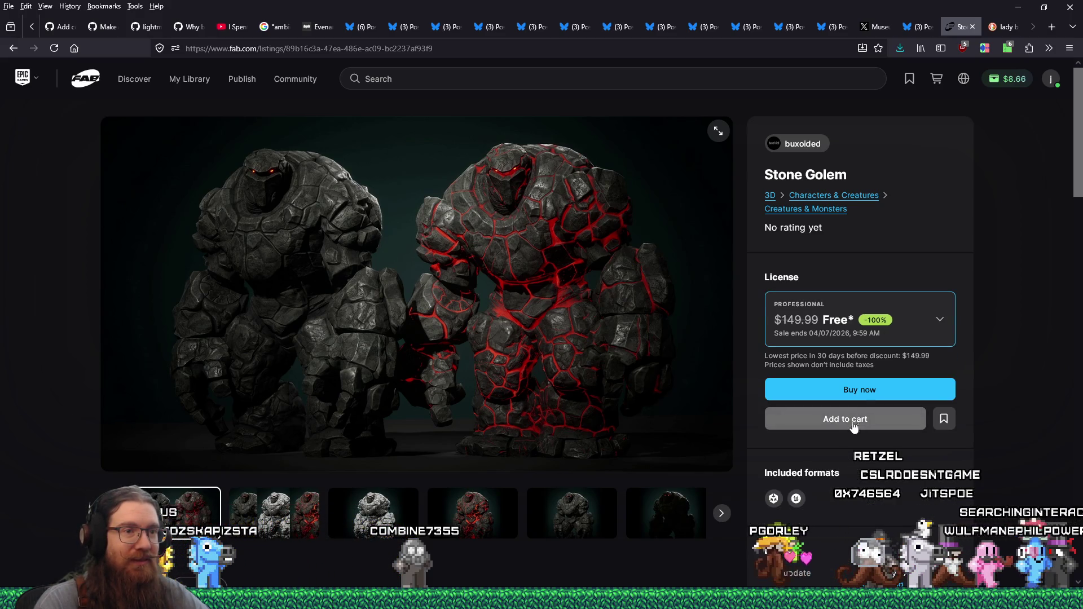
left_click(864, 390)
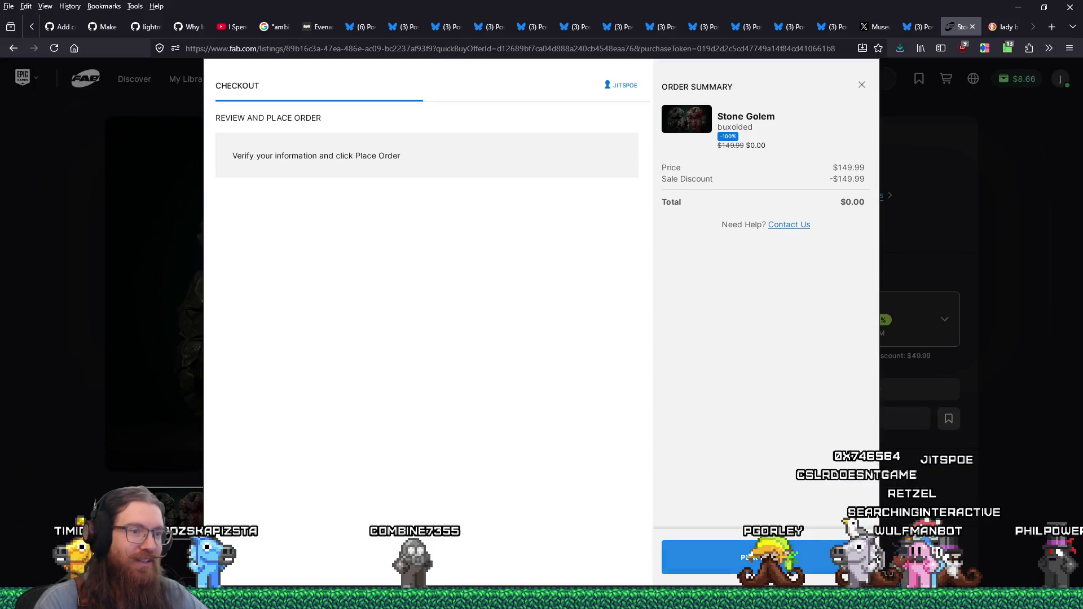
left_click(766, 558)
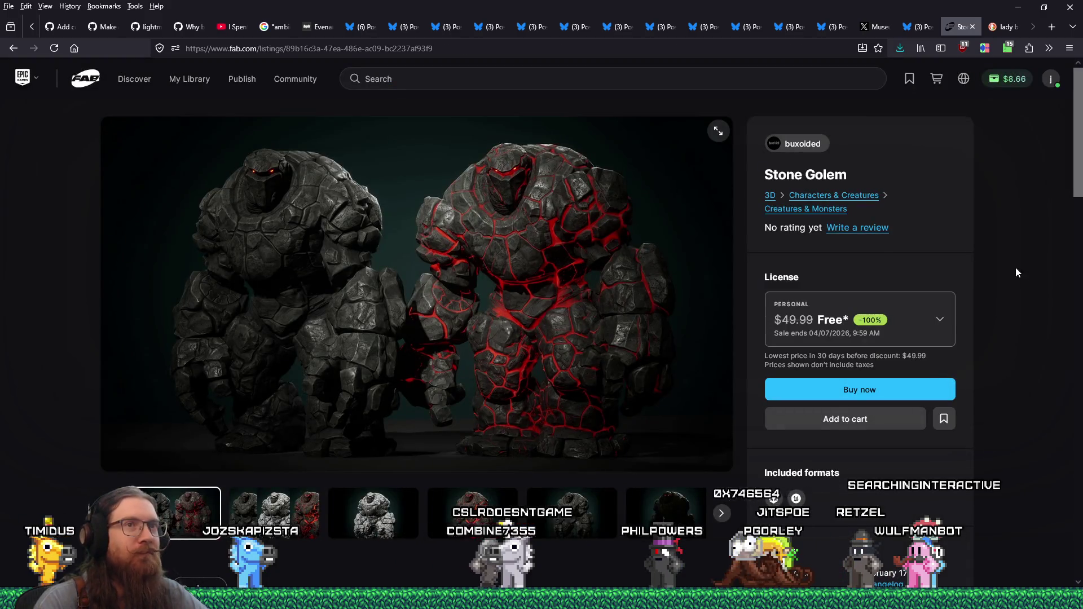
left_click(14, 50)
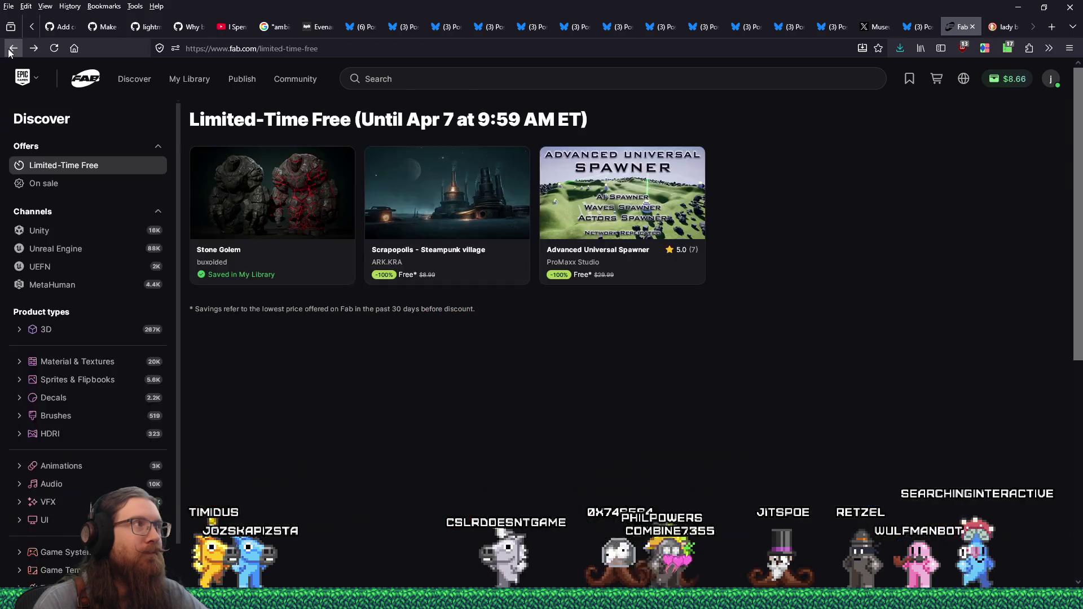
Step: Open the Scrapopolis - Steampunk village listing and browse its gallery preview images
left_click(438, 160)
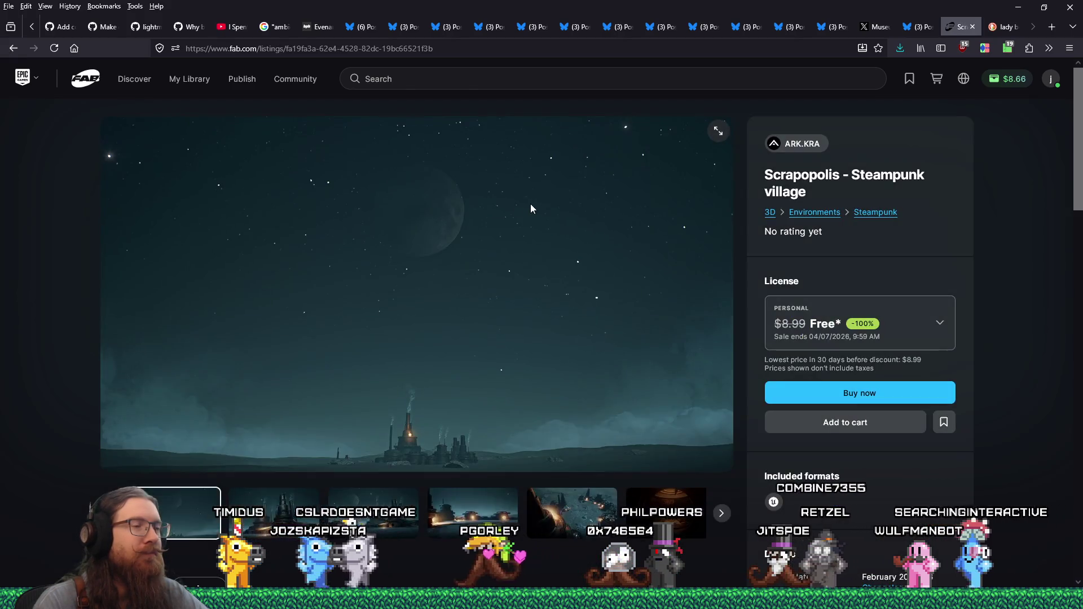
left_click(295, 506)
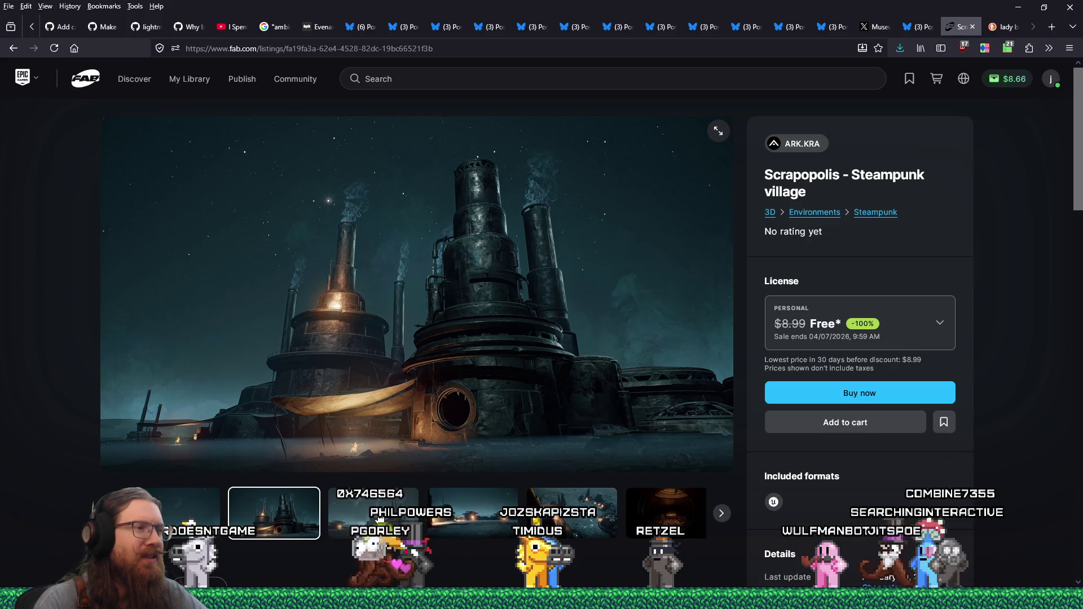
left_click(380, 521)
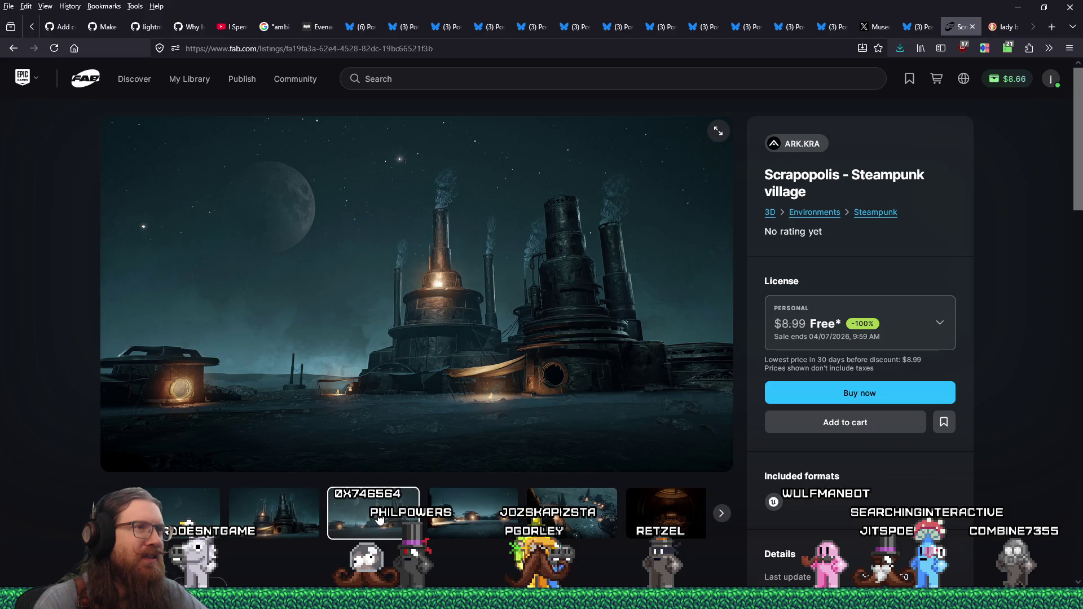
left_click(456, 522)
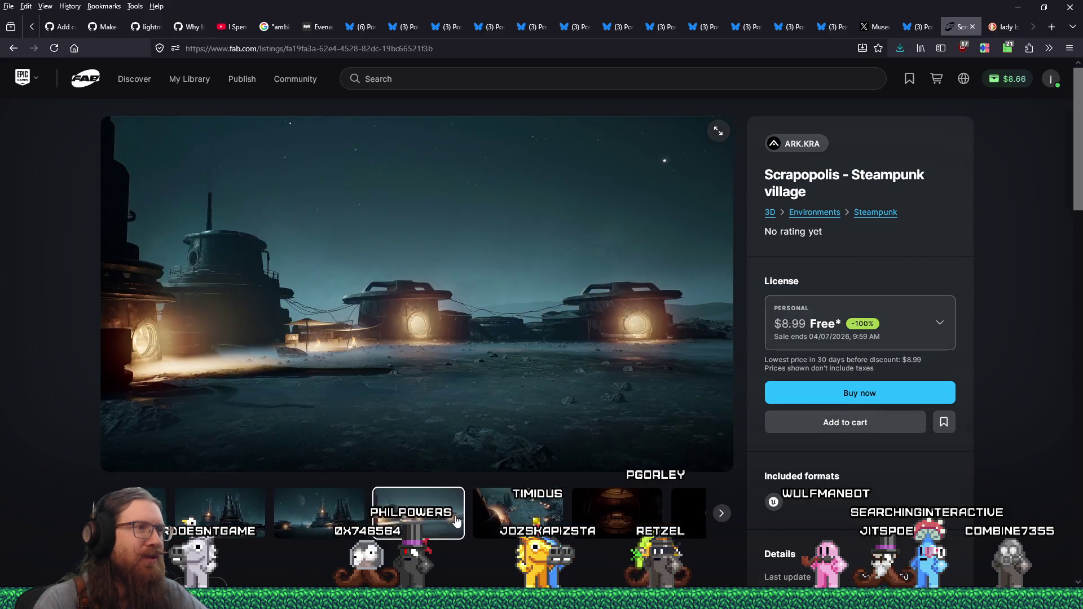
left_click(525, 518)
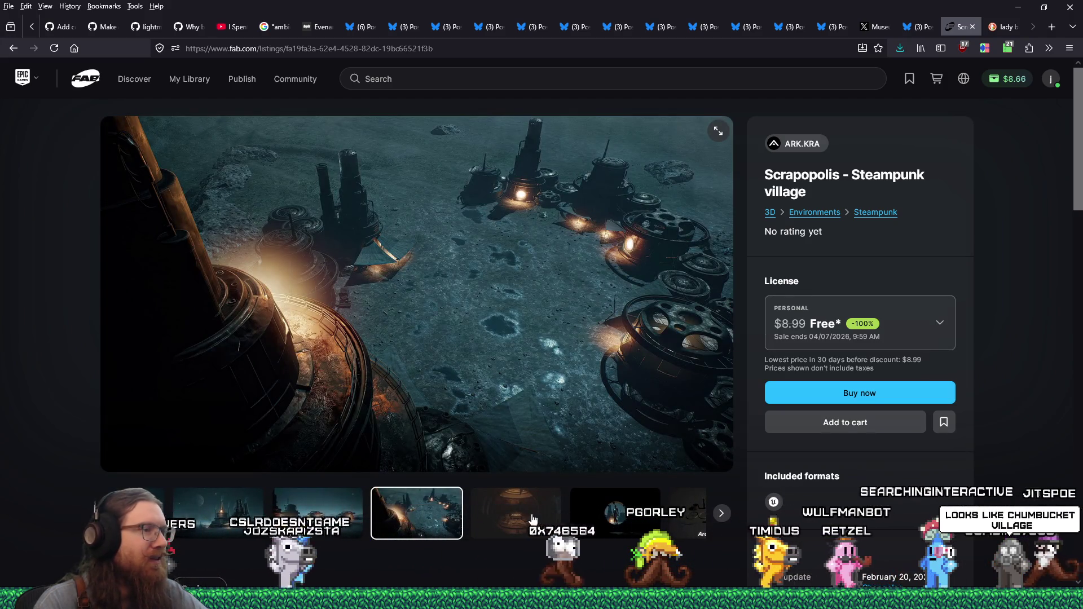
left_click(532, 520)
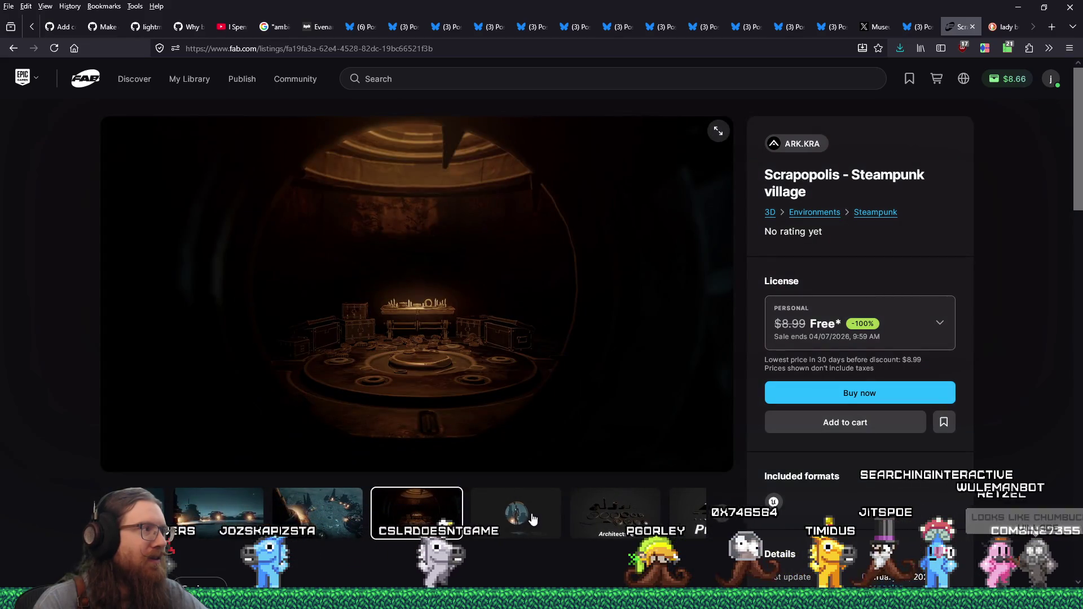
left_click(533, 515)
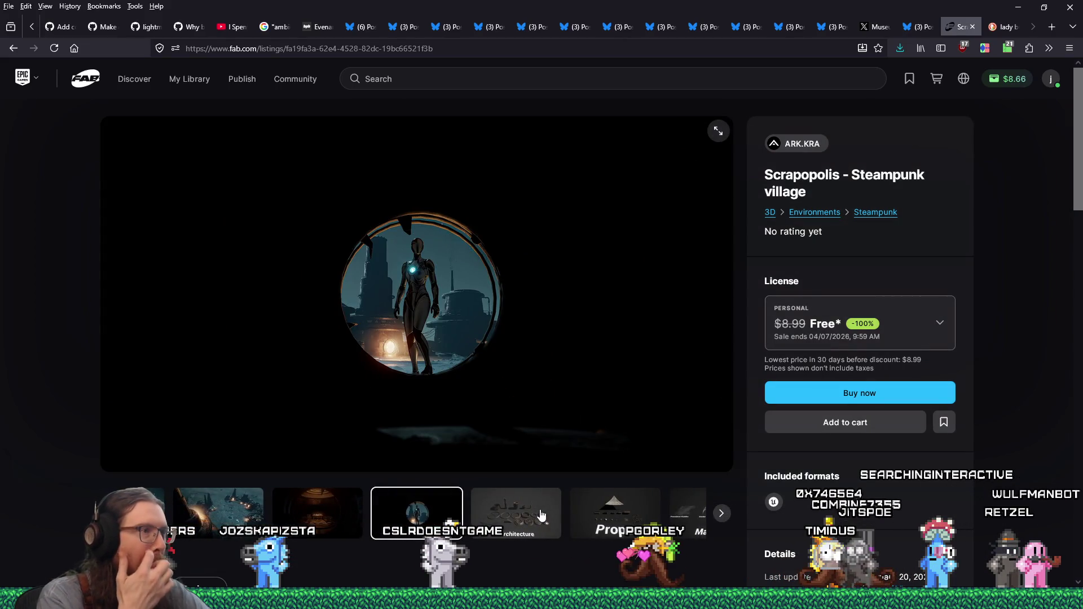
left_click(541, 516)
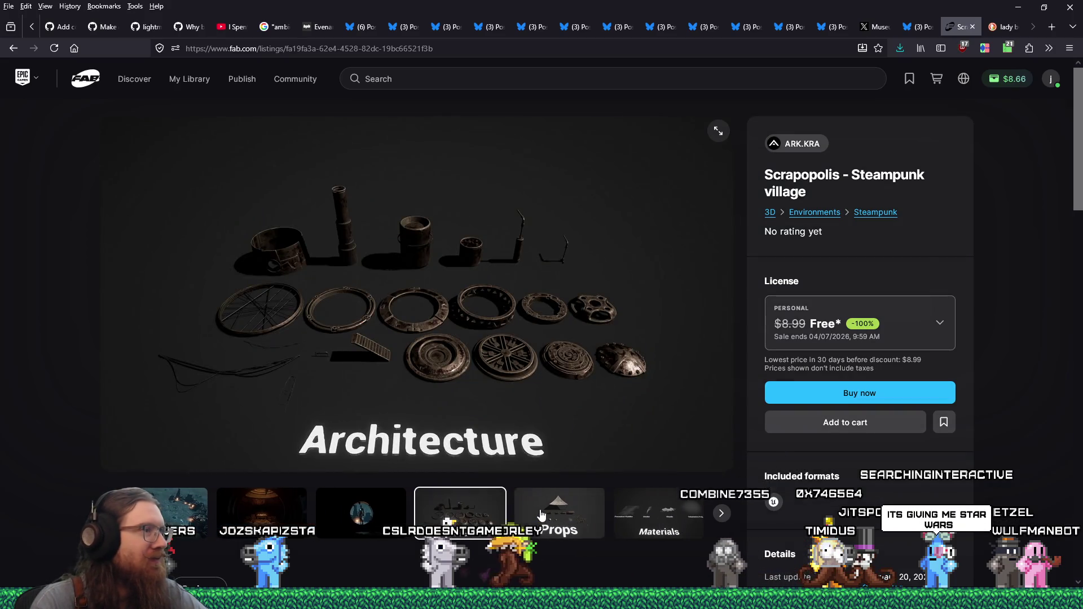
left_click(542, 516)
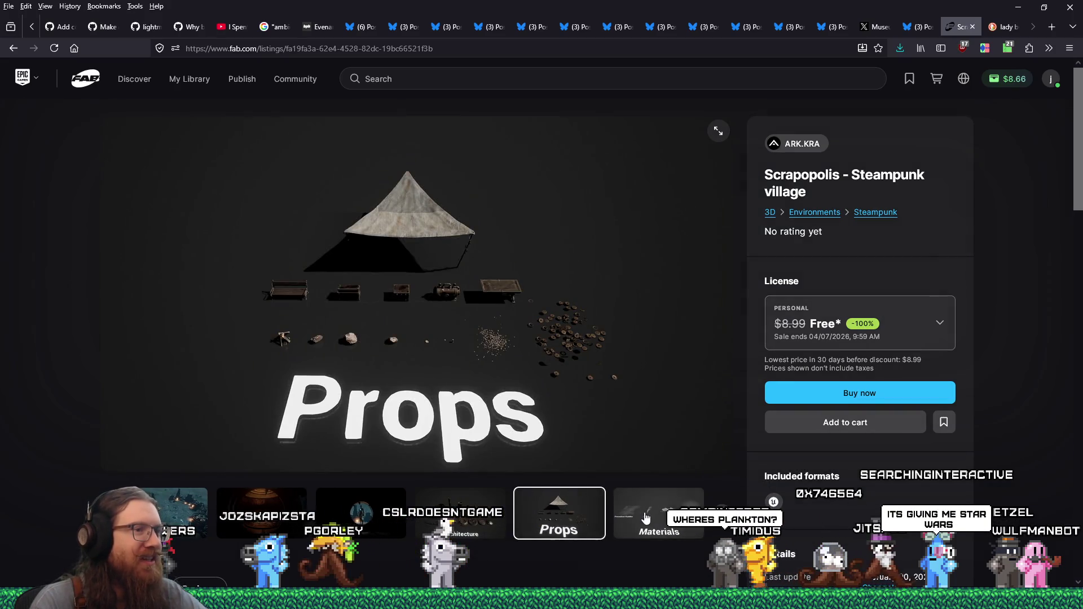
left_click(646, 517)
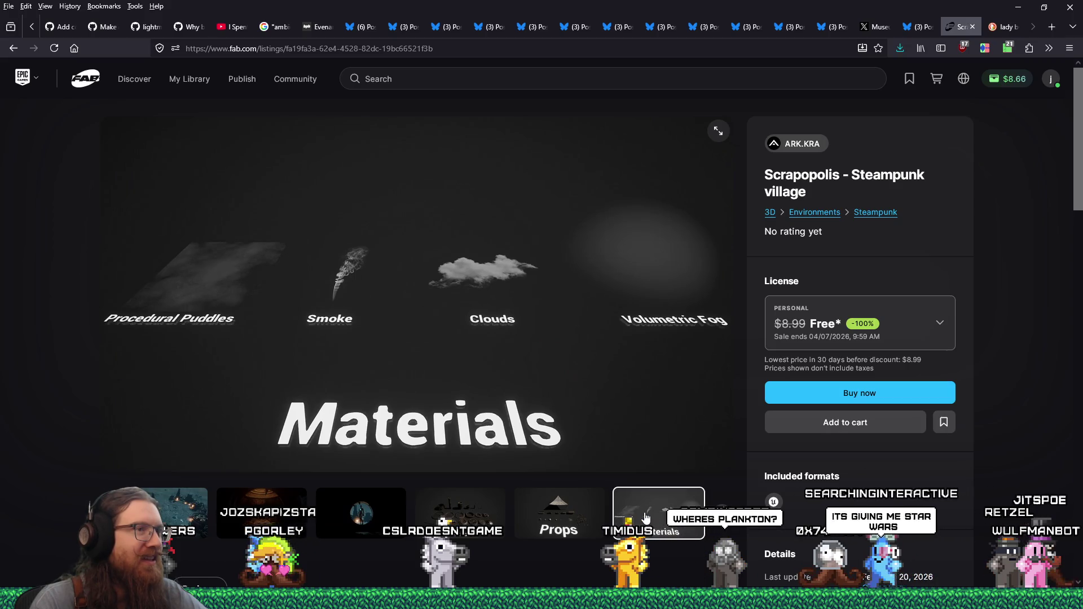
left_click(356, 517)
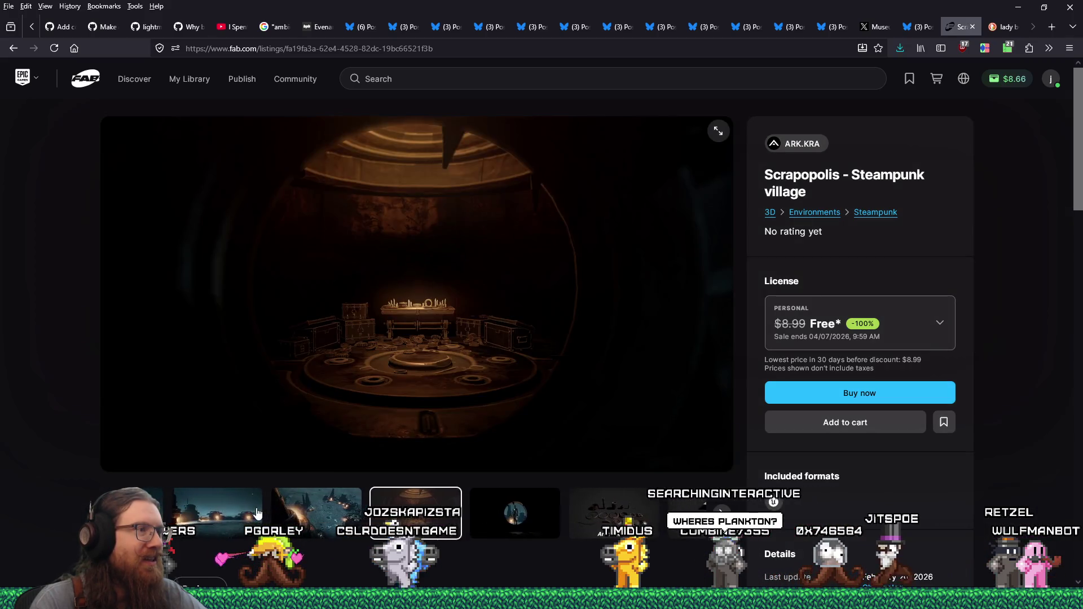
left_click(289, 514)
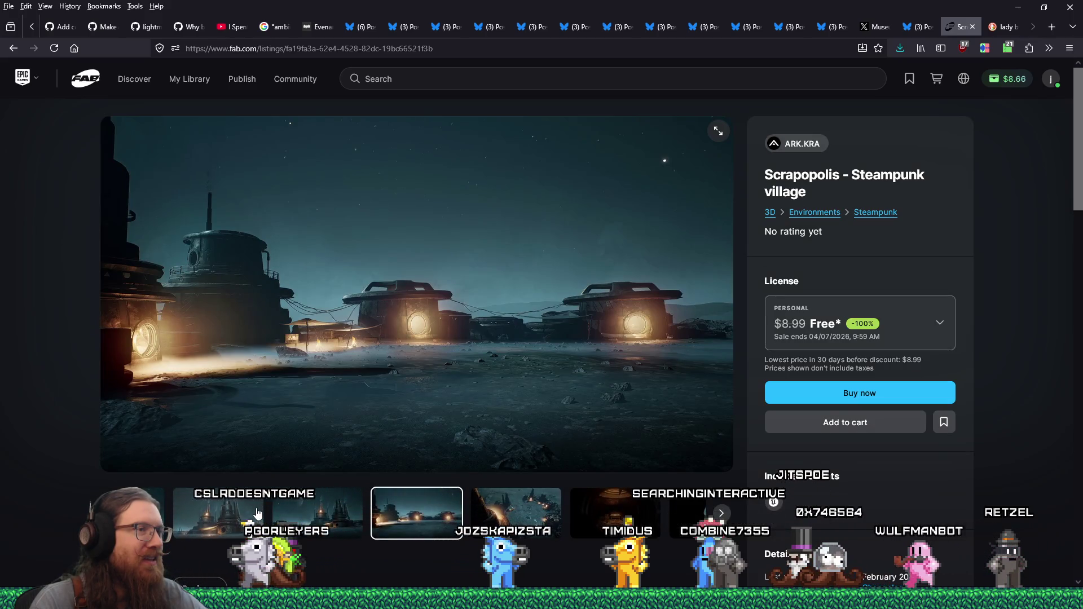
left_click(257, 514)
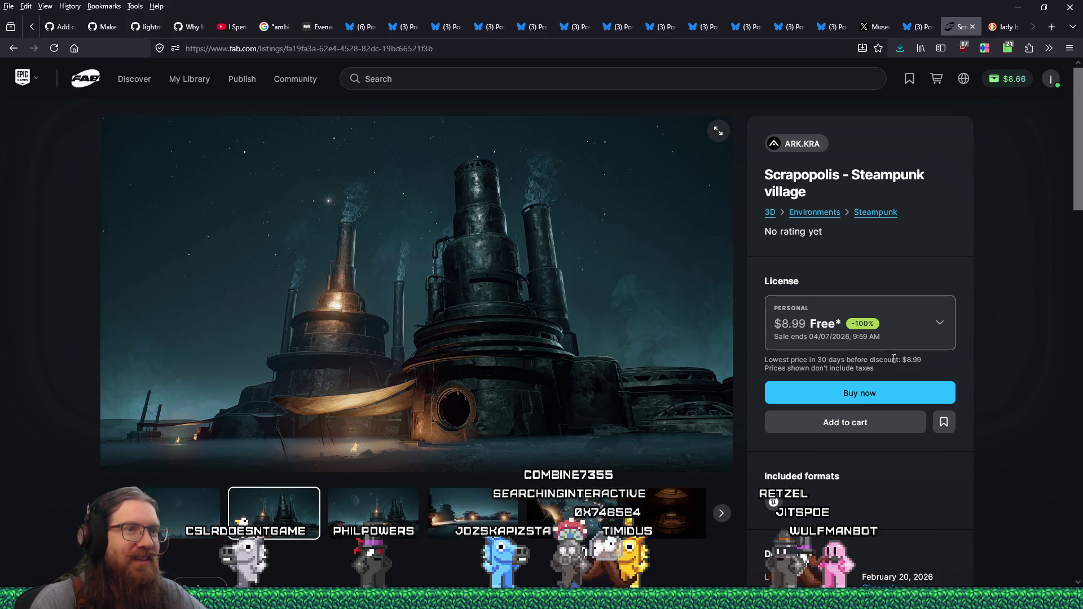
Step: Choose the Professional license for Scrapopolis, discounted to free, and start claiming it
left_click(944, 328)
left_click(858, 481)
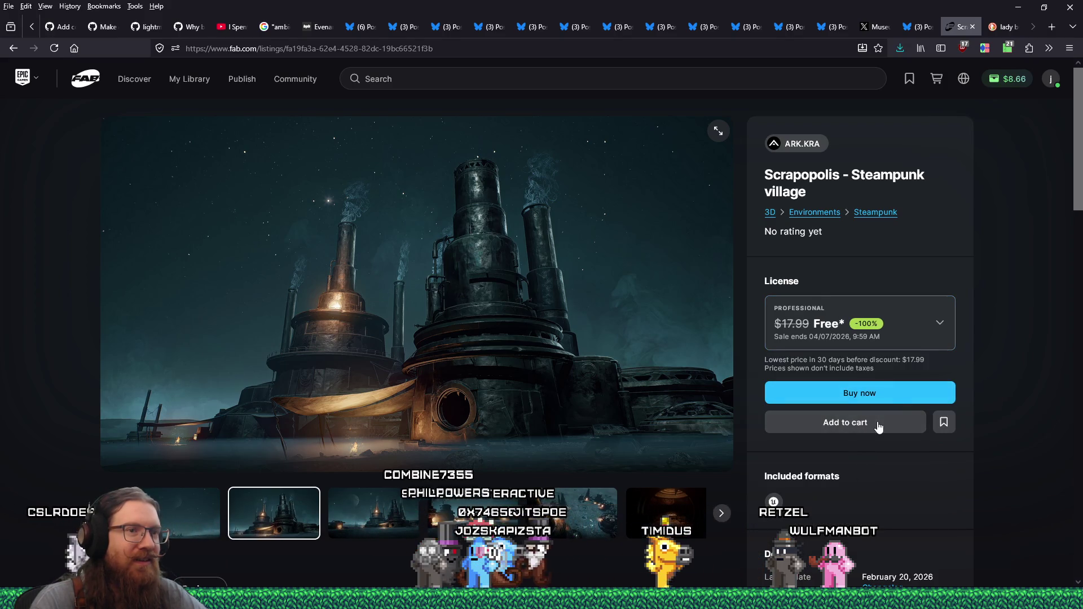
left_click(890, 395)
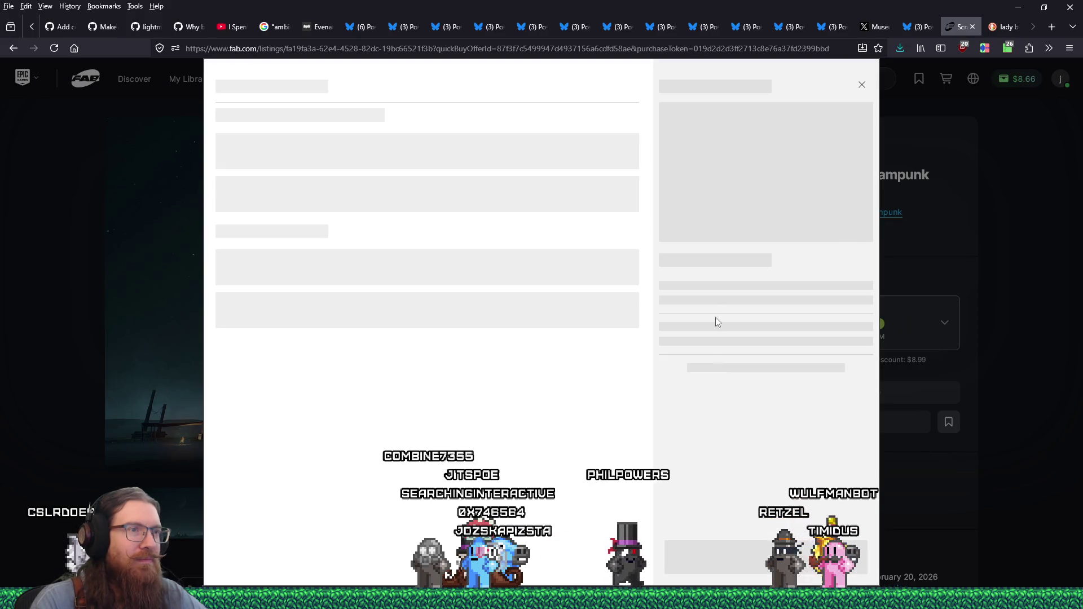
Step: Place the free order for Scrapopolis and return to the Limited-Time Free page
left_click(758, 552)
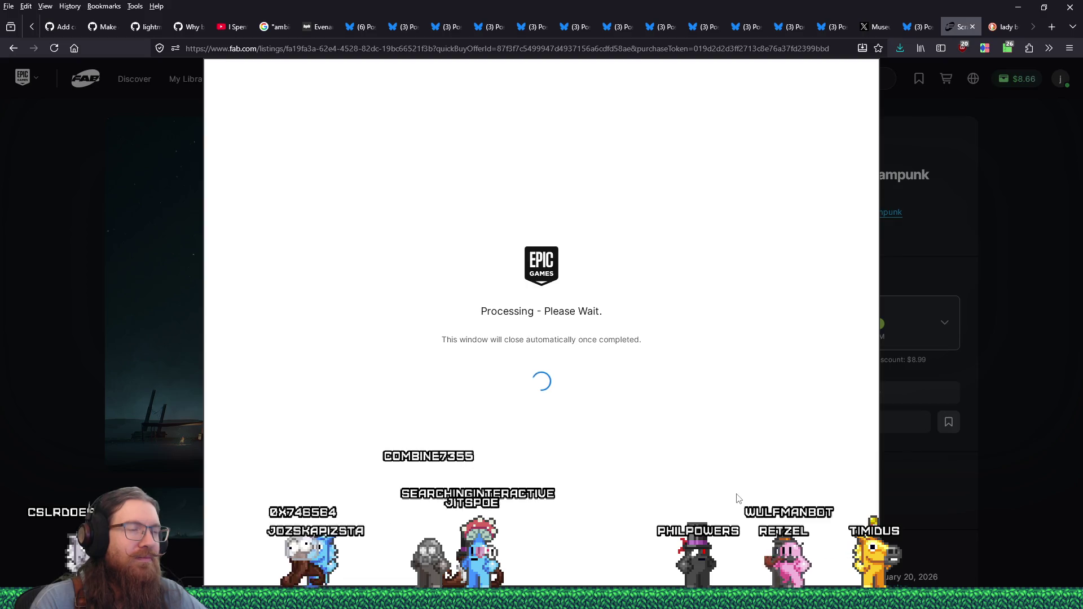
left_click(12, 50)
right_click(12, 49)
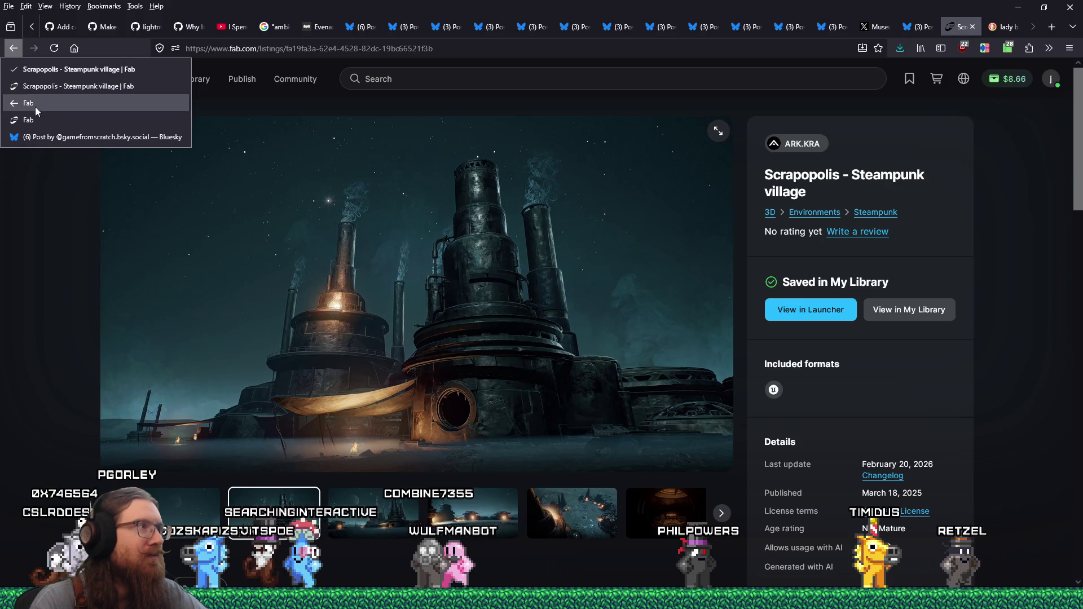
left_click(36, 106)
Step: Claim the Advanced Universal Spawner for free under the Professional license
left_click(599, 224)
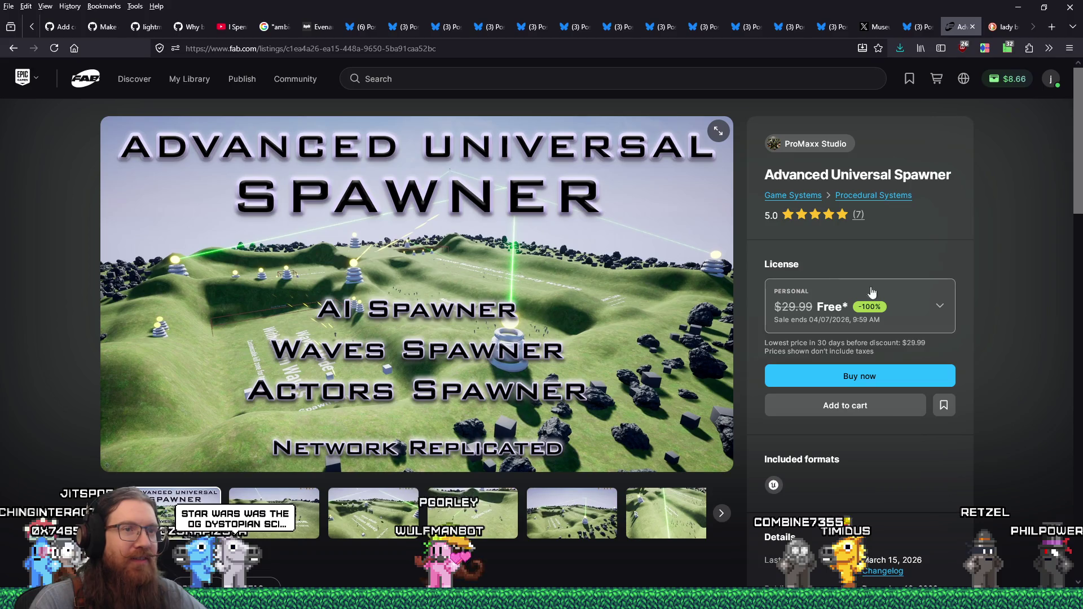
left_click(940, 309)
left_click(846, 457)
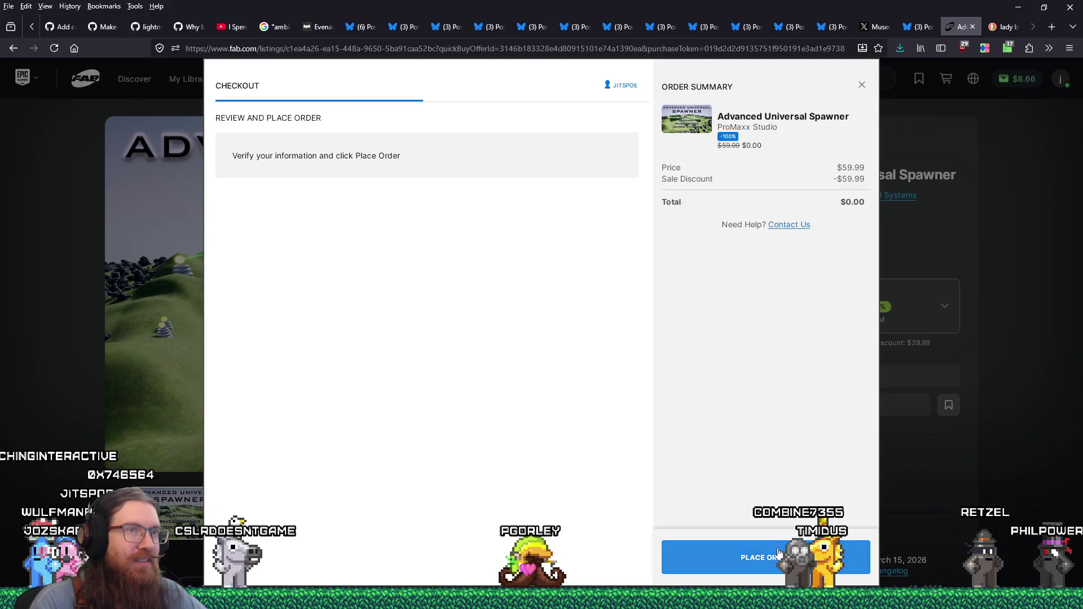
left_click(779, 555)
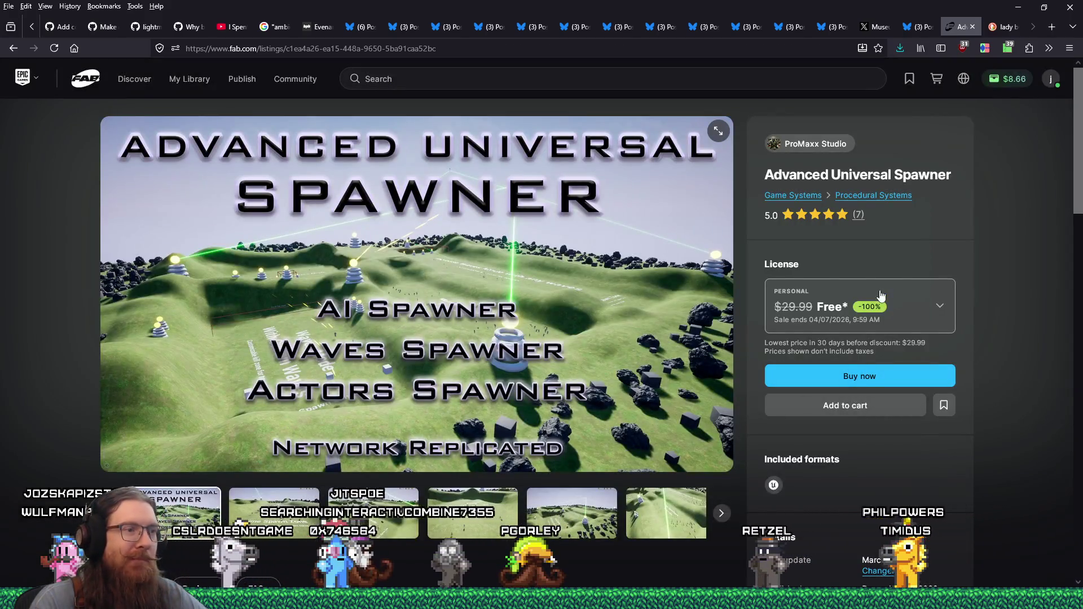
scroll(913, 340, "down", 3)
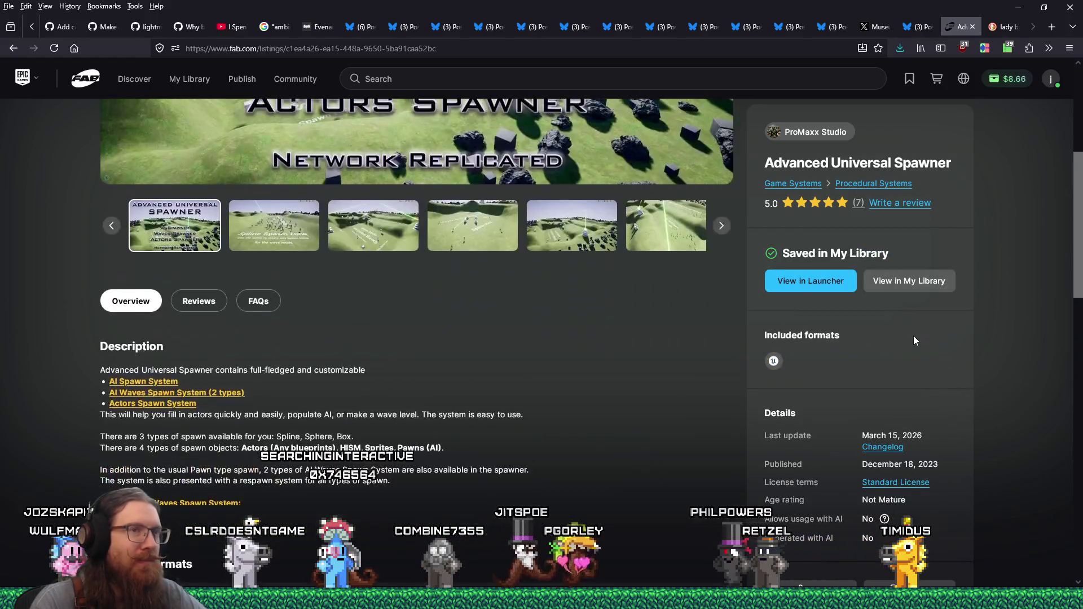
scroll(914, 339, "up", 3)
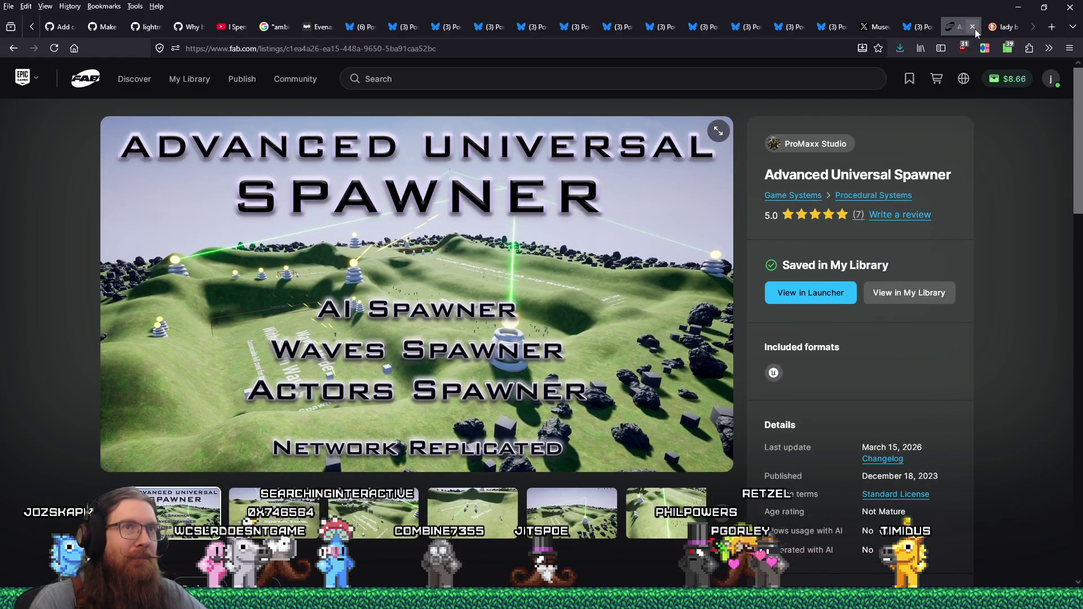
Step: Close the Fab and ladybug search tabs and launch Blender 5.0 from the taskbar
left_click(973, 27)
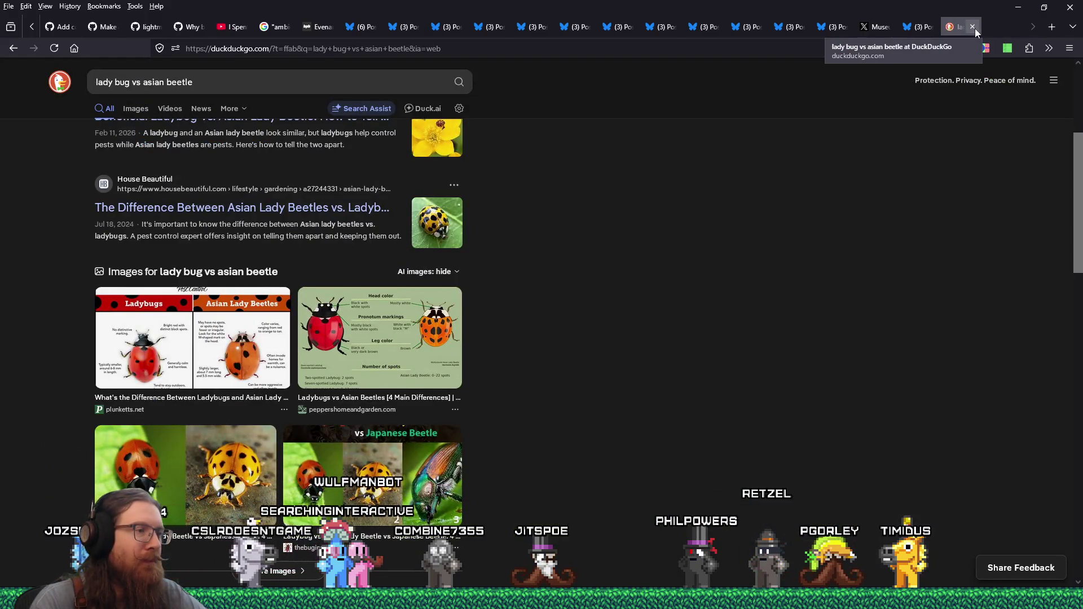
left_click(973, 27)
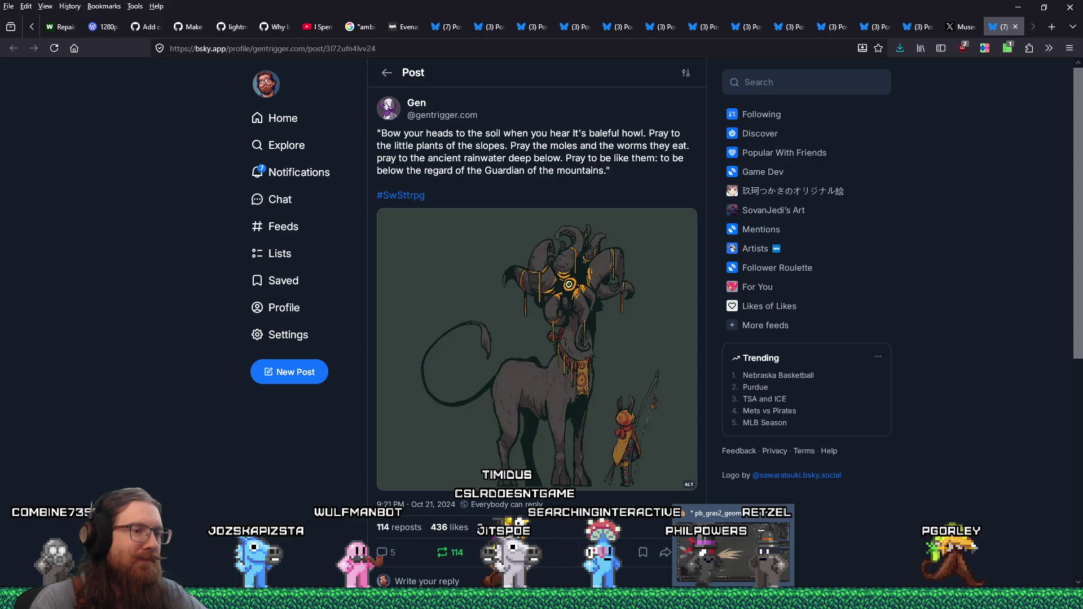
right_click(735, 599)
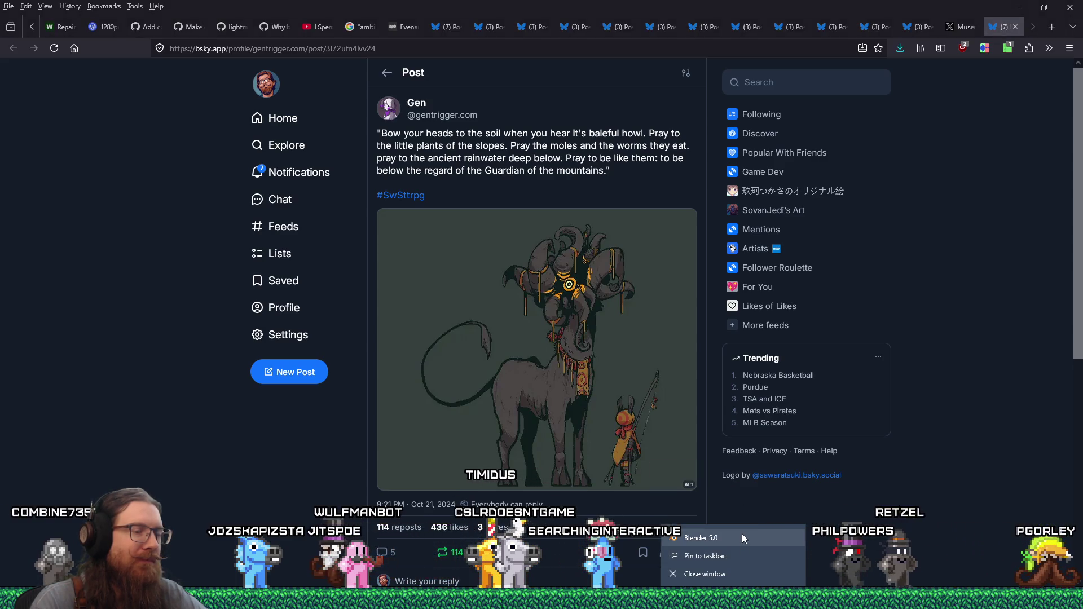
left_click(742, 534)
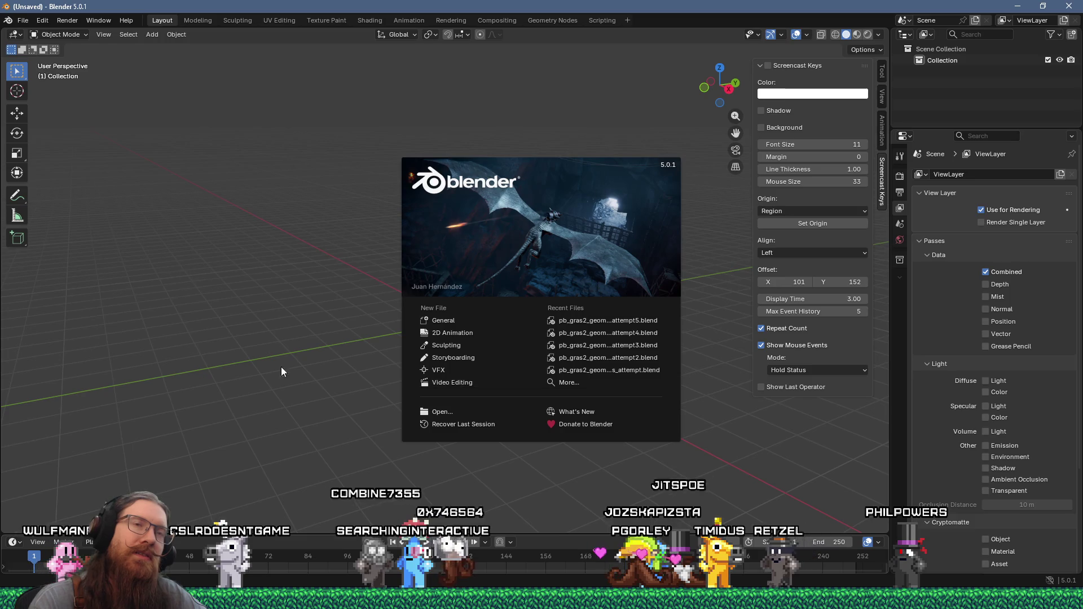
Step: Dismiss the Blender splash screen and briefly review the File menu
left_click(250, 276)
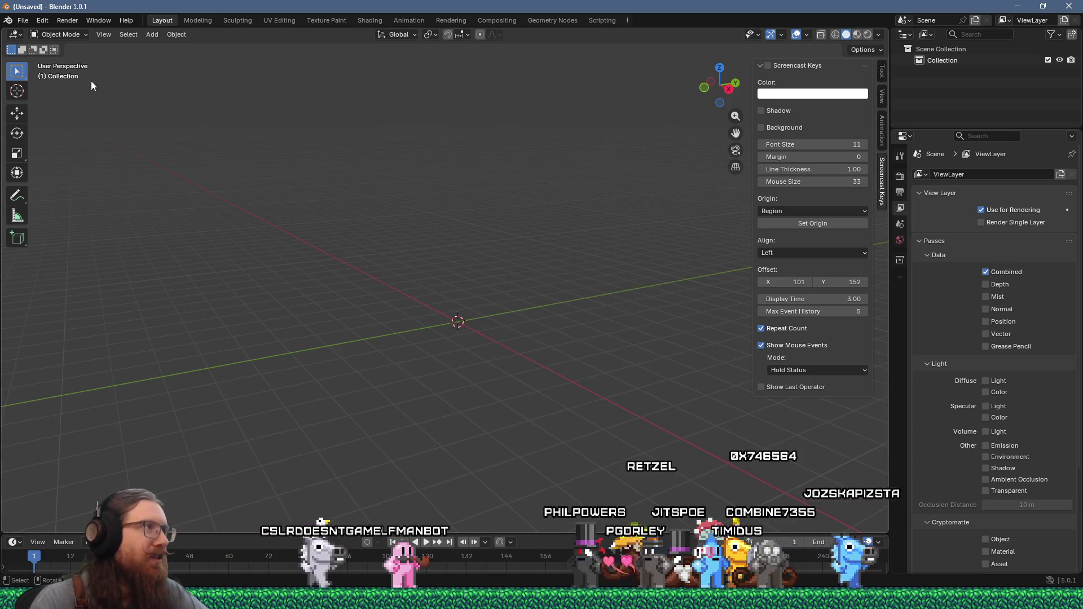
left_click(22, 20)
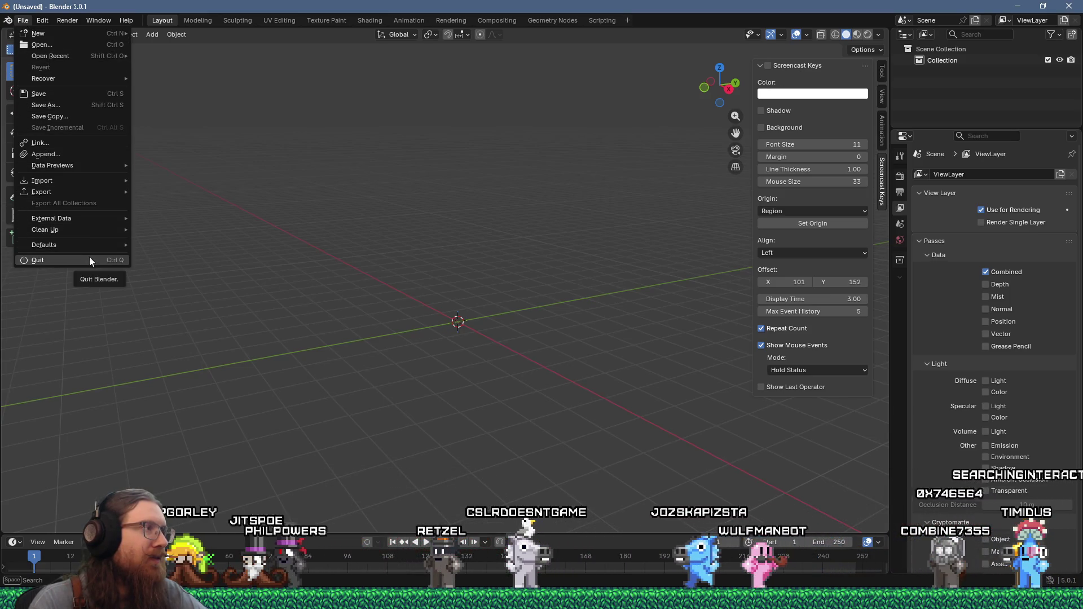
left_click(32, 19)
Step: Start File > Open and jump the file browser to the kook_godot project folder
left_click(23, 20)
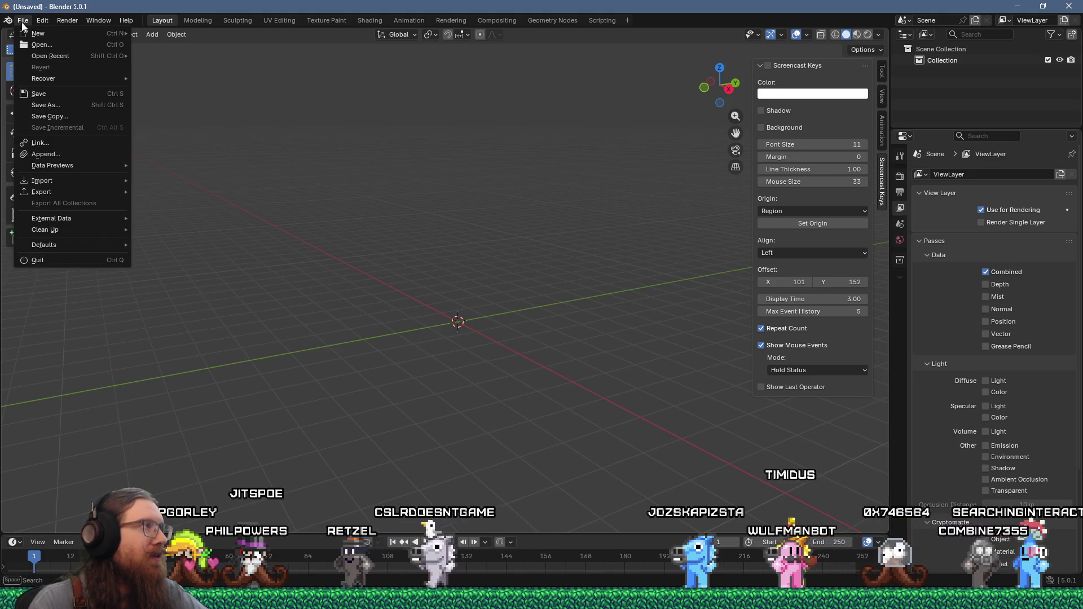
left_click(35, 46)
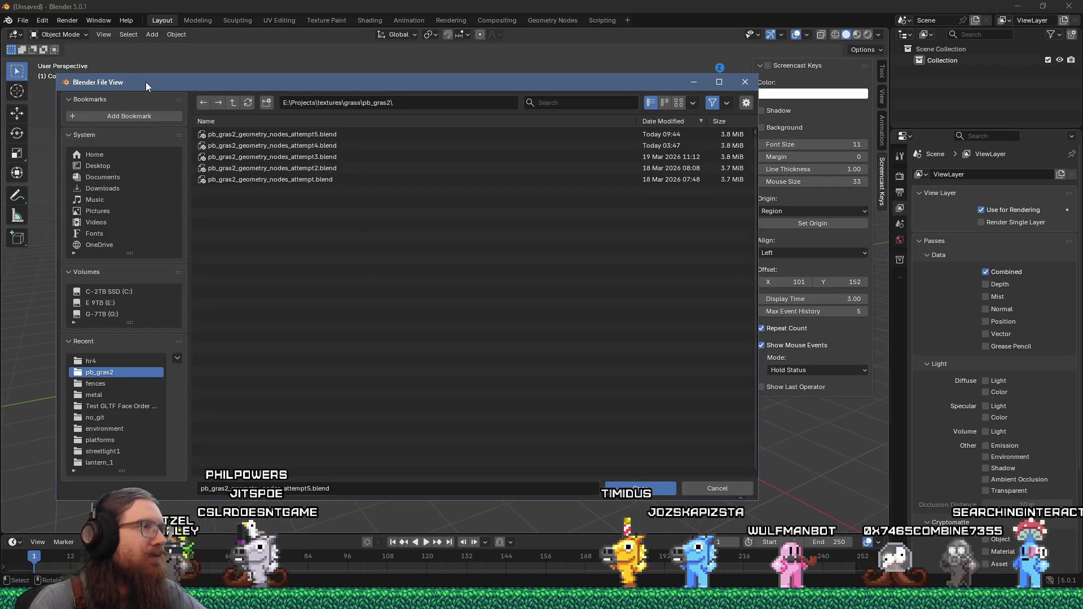
left_click(412, 104)
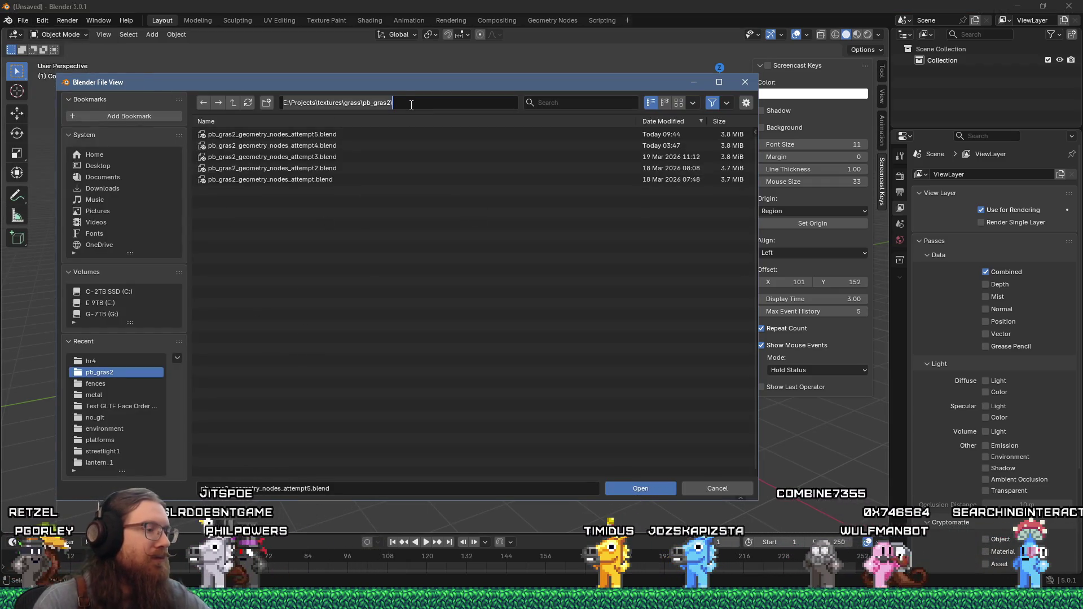
type("c:\\")
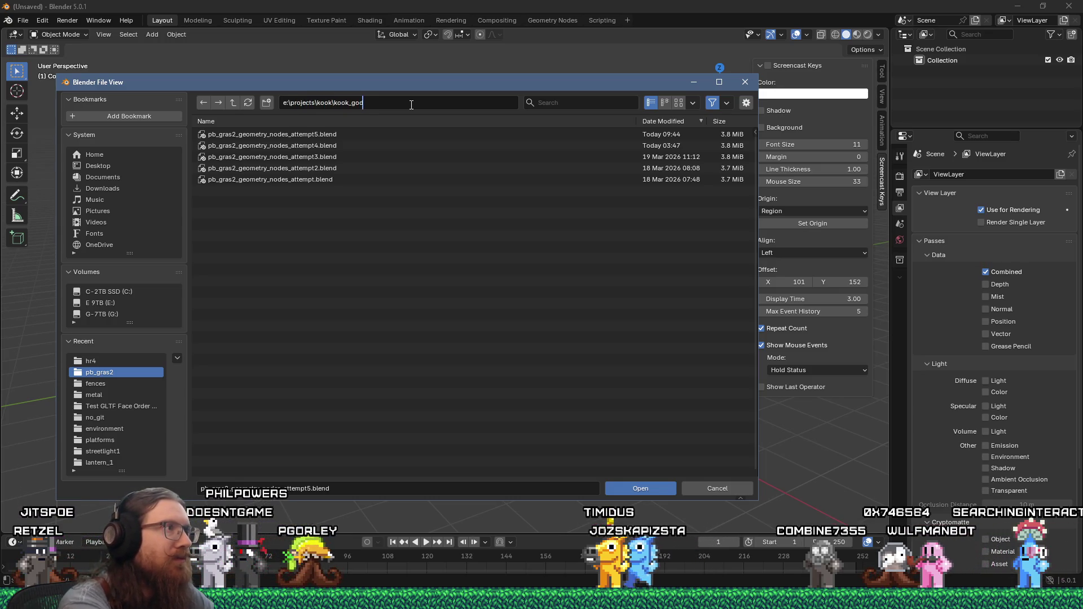
key("Return")
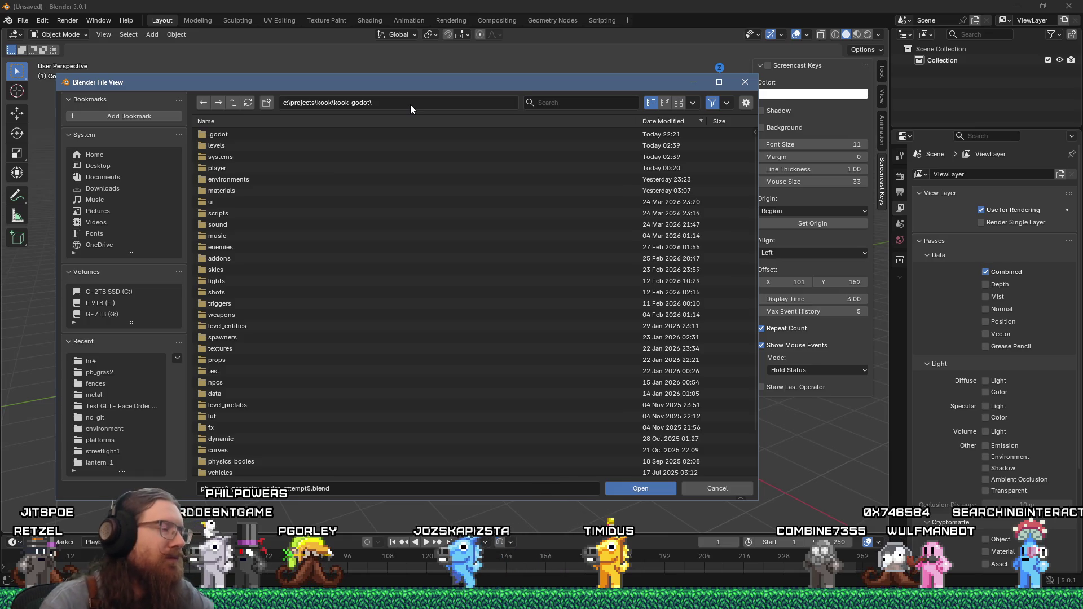
scroll(233, 355, "down", 2)
scroll(233, 355, "up", 2)
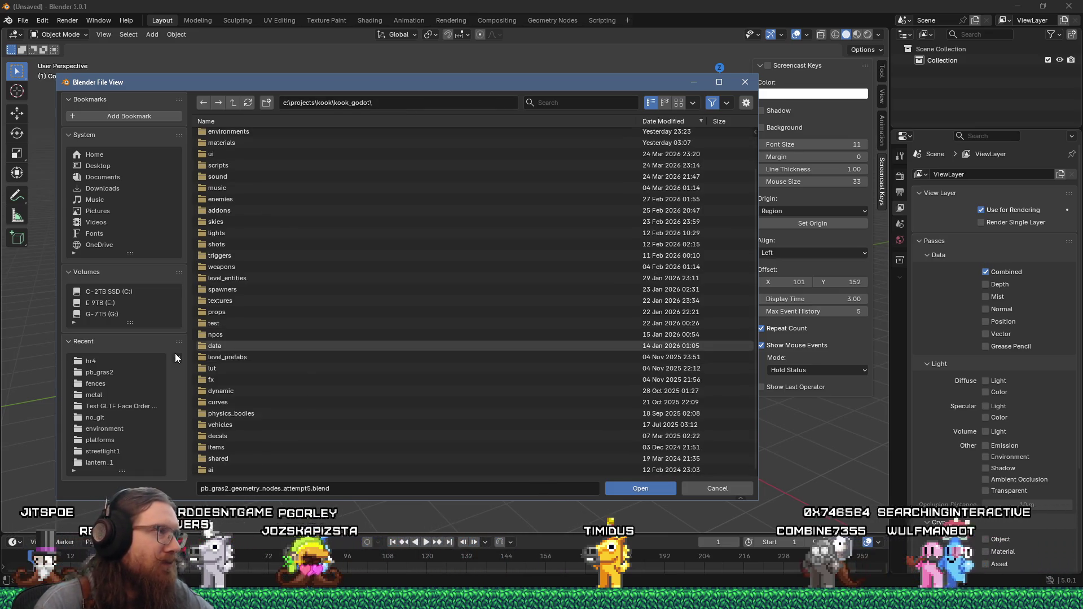
scroll(244, 267, "down", 2)
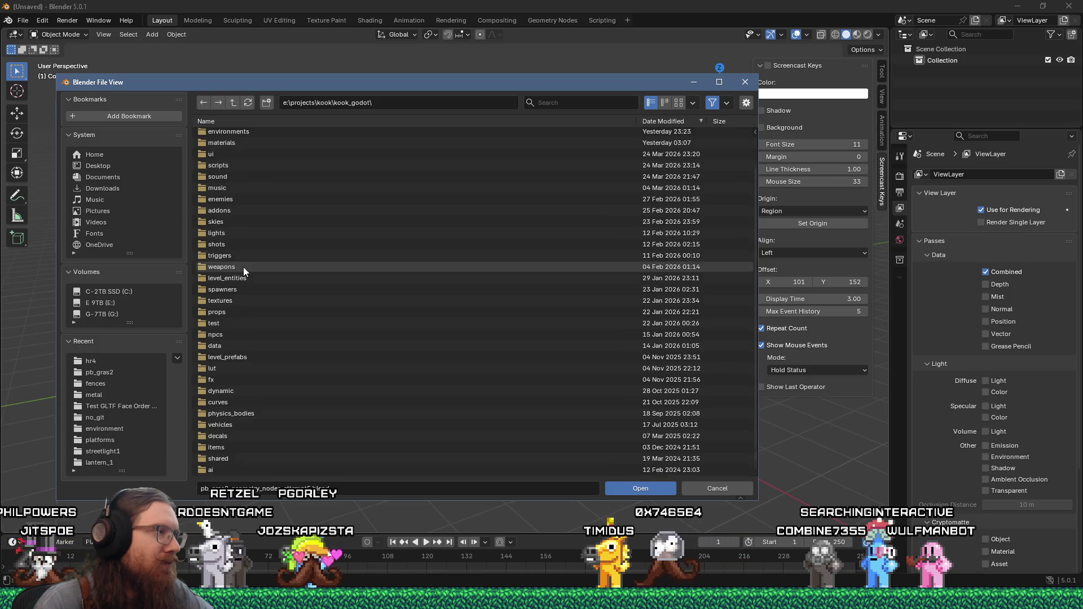
Step: Browse into props > gravestones > jitspoe and load jitspoe_grave.blend
double_click(227, 314)
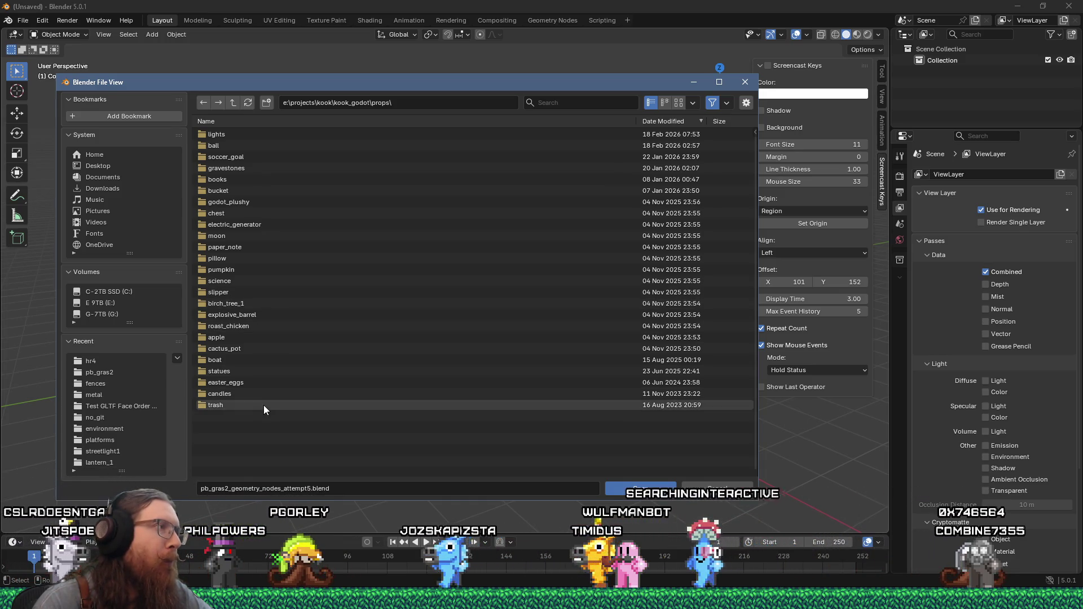
left_click(241, 168)
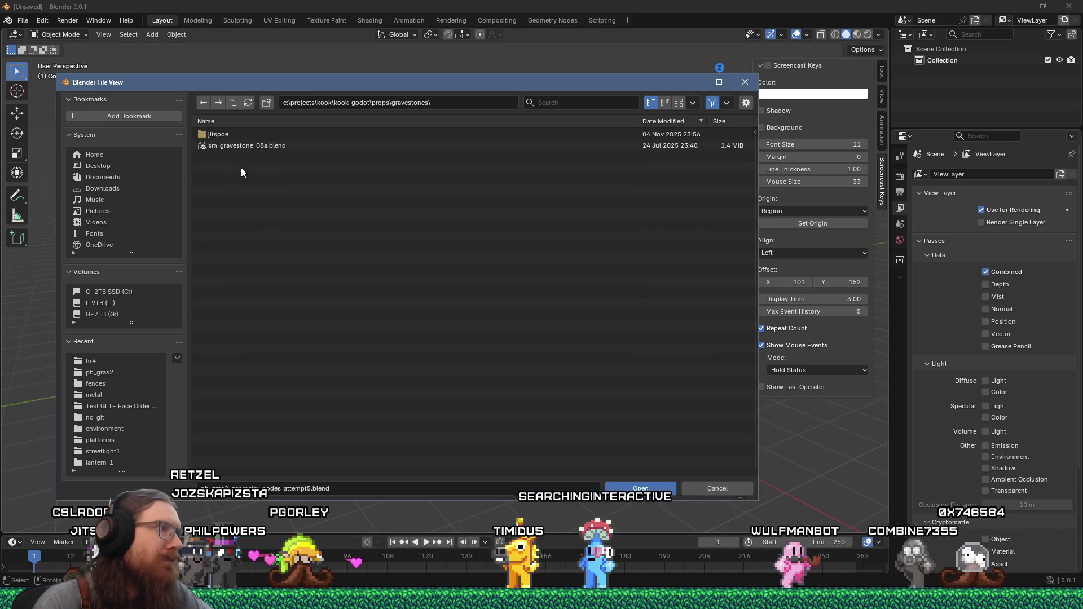
left_click(219, 133)
double_click(239, 137)
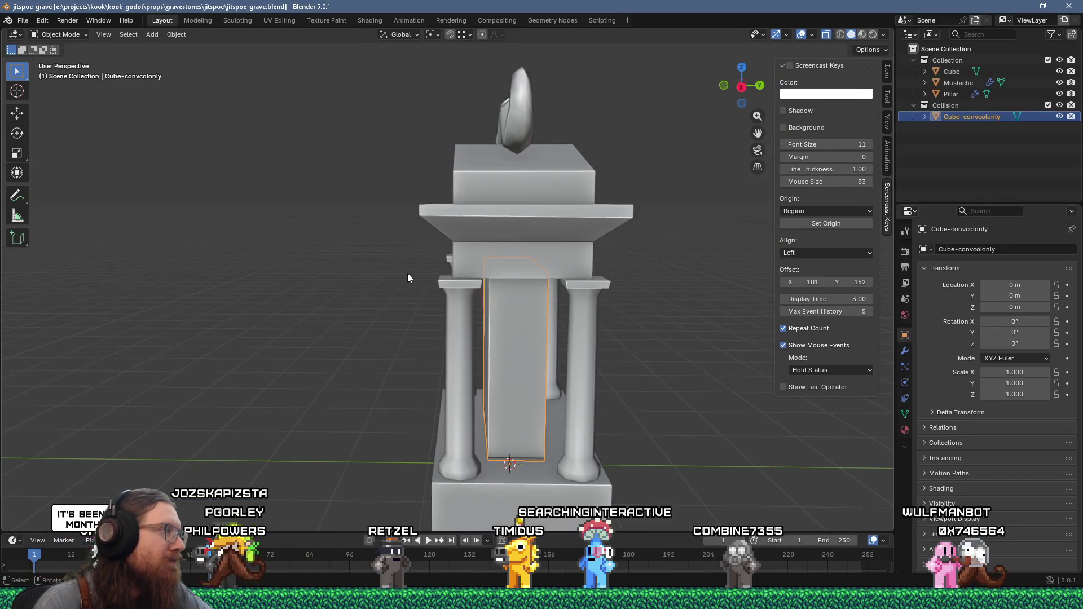
scroll(407, 273, "down", 5)
mouse_move(407, 273)
middle_mouse_down()
mouse_move(346, 272)
mouse_move(471, 271)
mouse_move(488, 230)
mouse_move(573, 207)
mouse_move(569, 243)
mouse_move(485, 247)
middle_mouse_up()
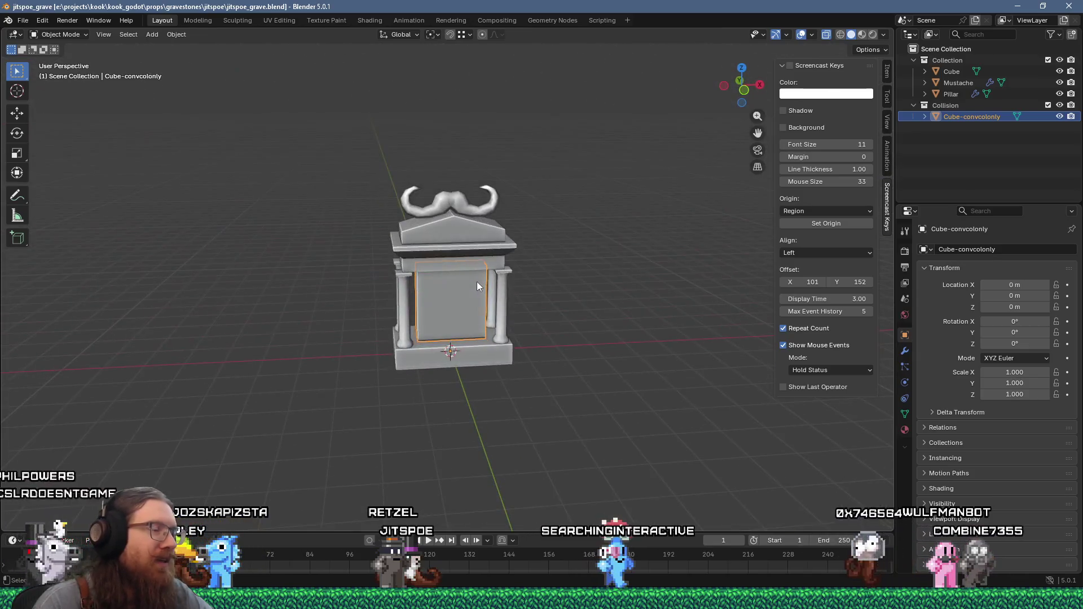
scroll(477, 282, "up", 4)
scroll(477, 282, "up", 3)
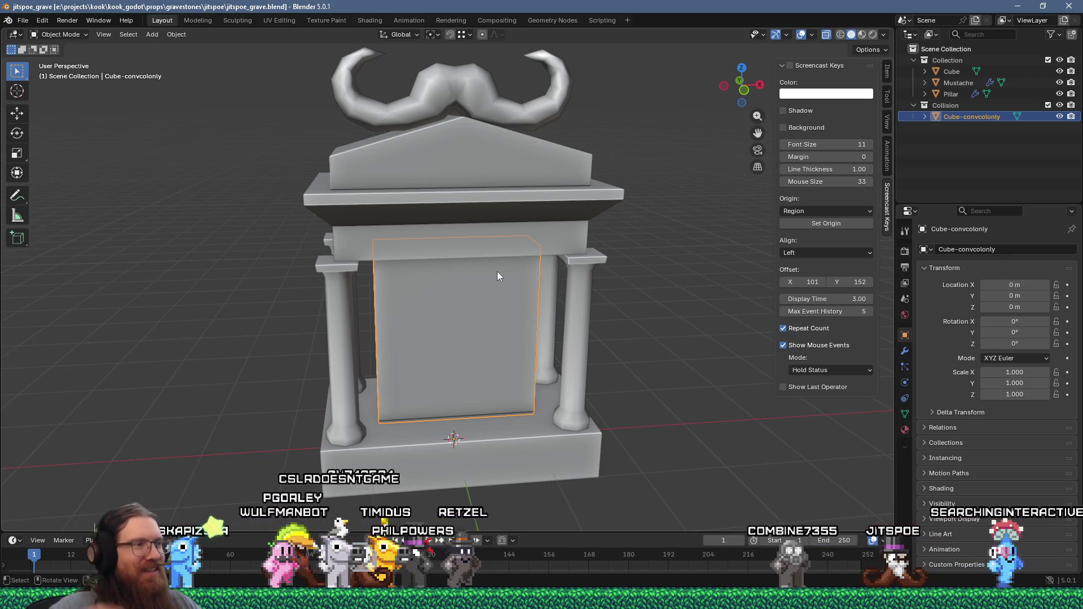
mouse_move(541, 384)
middle_mouse_down()
mouse_move(532, 347)
mouse_move(434, 371)
mouse_move(542, 389)
middle_mouse_up()
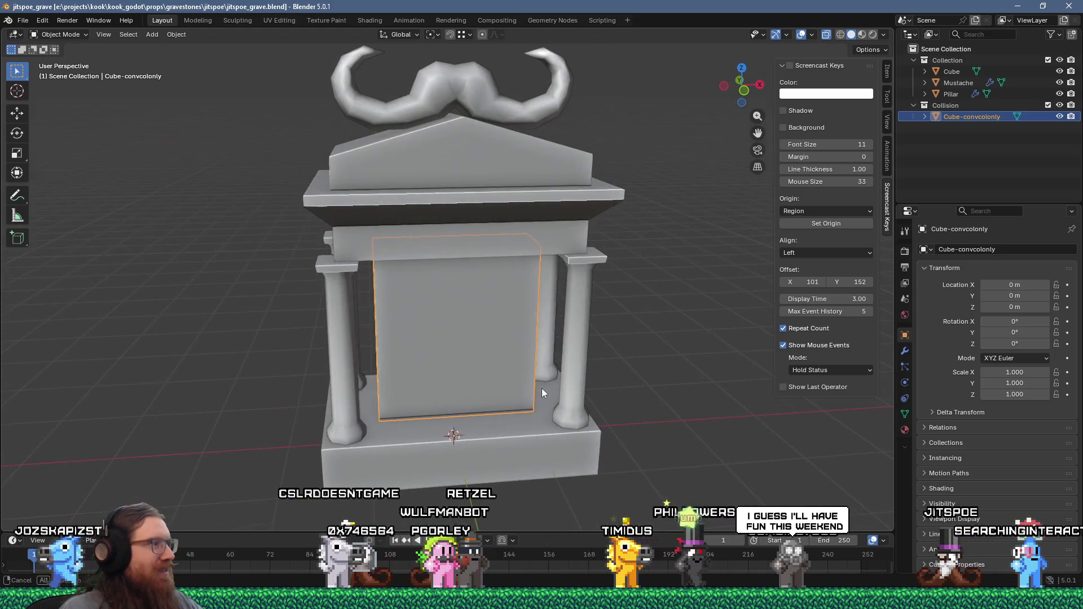
scroll(515, 372, "down", 2)
mouse_move(516, 352)
middle_mouse_down()
mouse_move(490, 323)
mouse_move(546, 251)
middle_mouse_up()
scroll(490, 322, "down", 2)
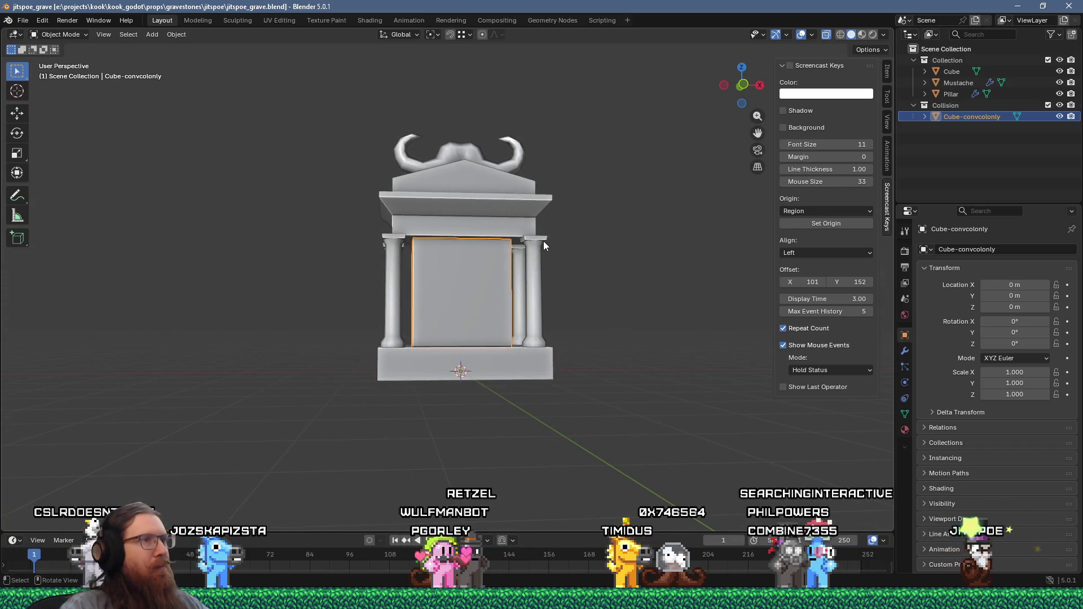
scroll(531, 333, "up", 3)
mouse_move(512, 279)
middle_mouse_down()
mouse_move(550, 290)
mouse_move(505, 296)
middle_mouse_up()
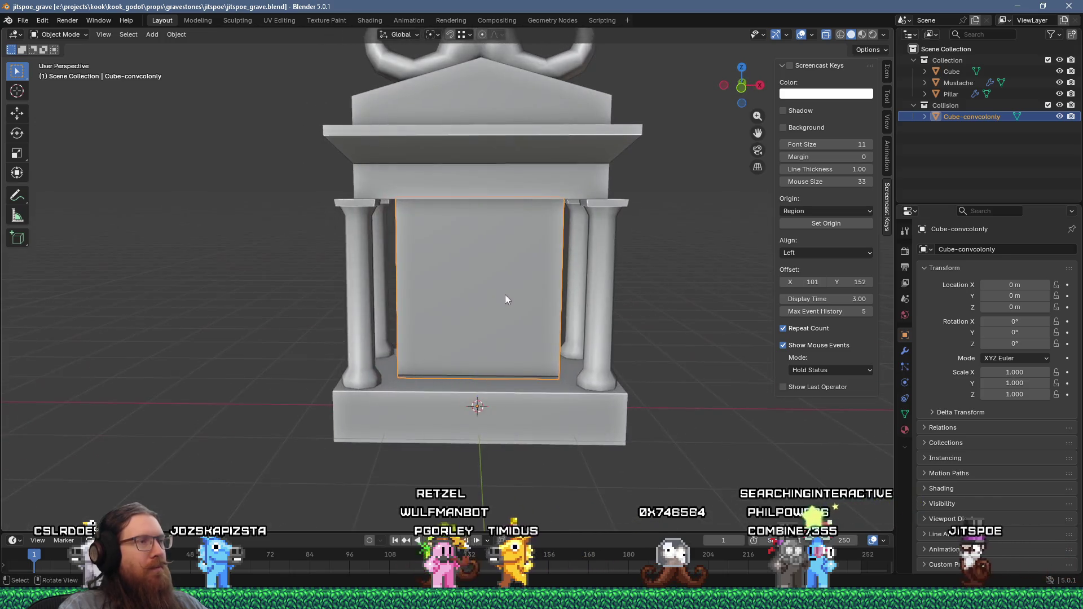
scroll(502, 329, "up", 2)
scroll(500, 347, "up", 1)
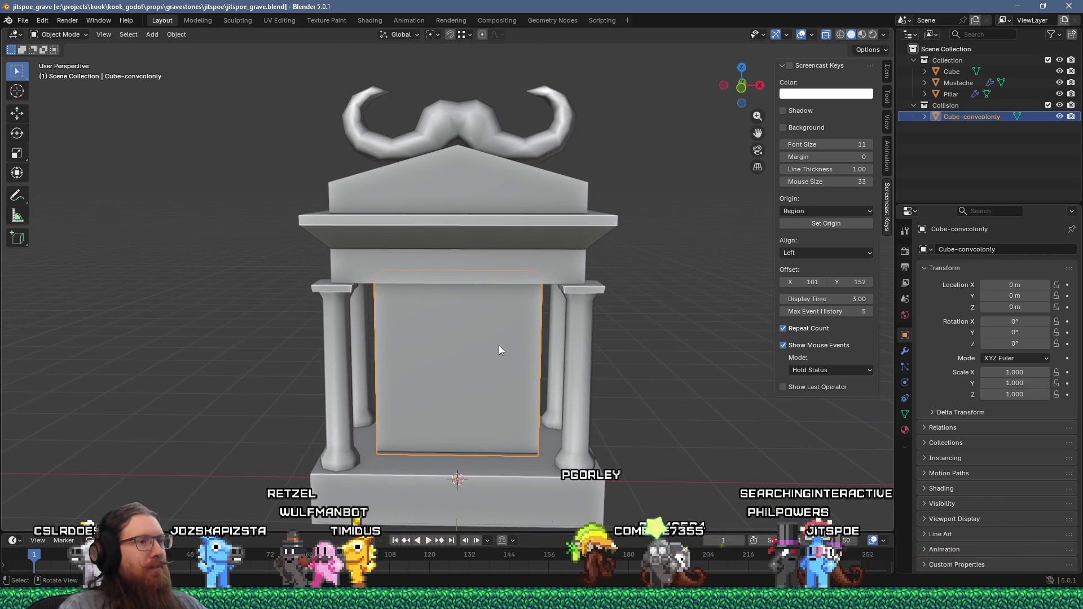
key("Tab")
scroll(499, 345, "down", 1)
scroll(499, 345, "down", 3)
mouse_move(498, 345)
middle_mouse_down()
mouse_move(649, 308)
mouse_move(420, 324)
middle_mouse_up()
key("Tab")
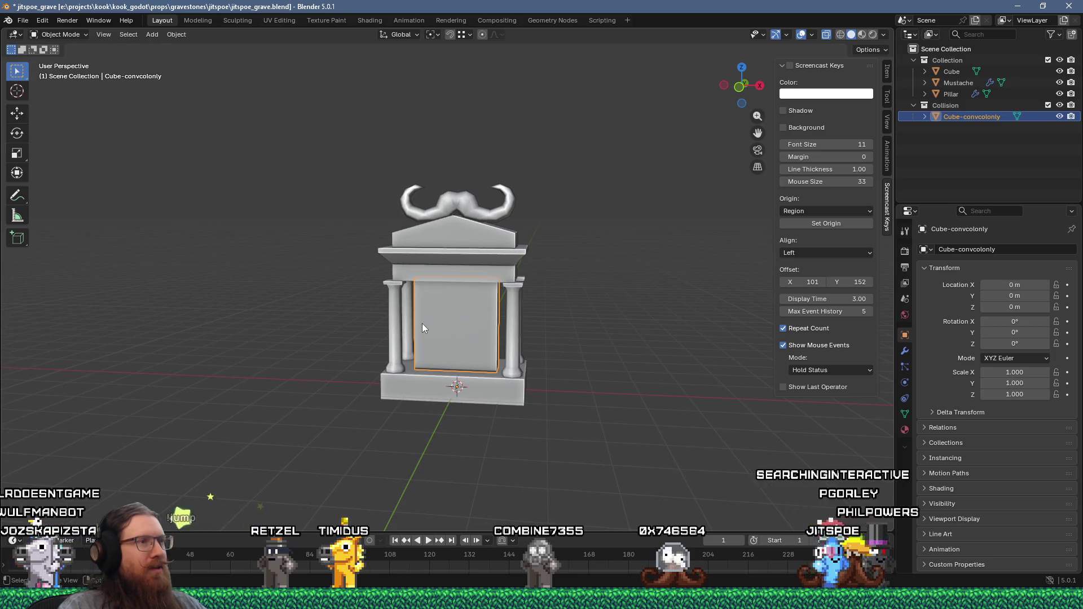
left_click(472, 237)
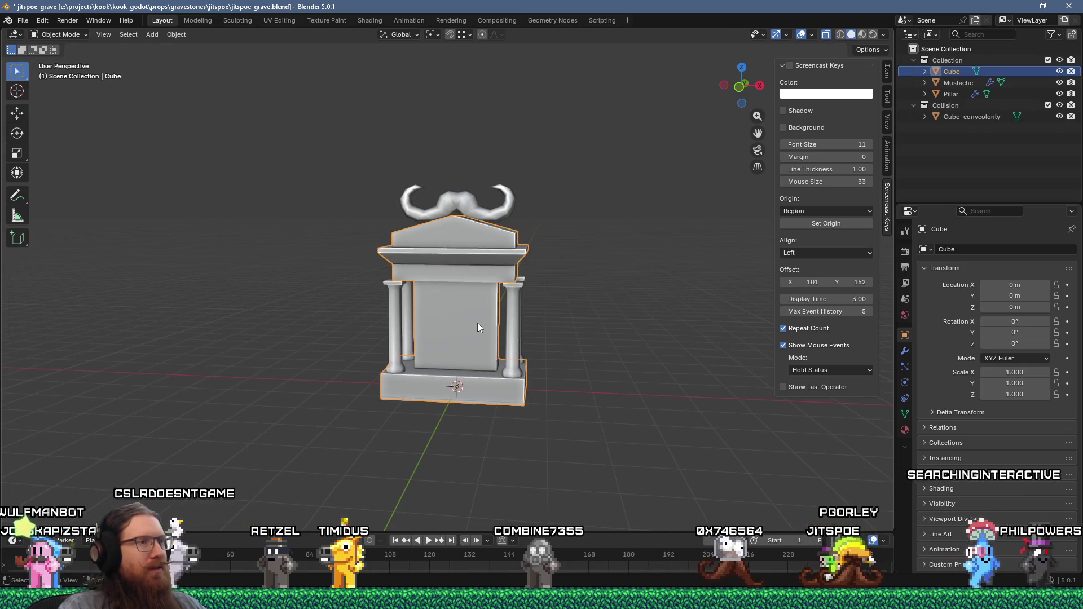
key("Tab")
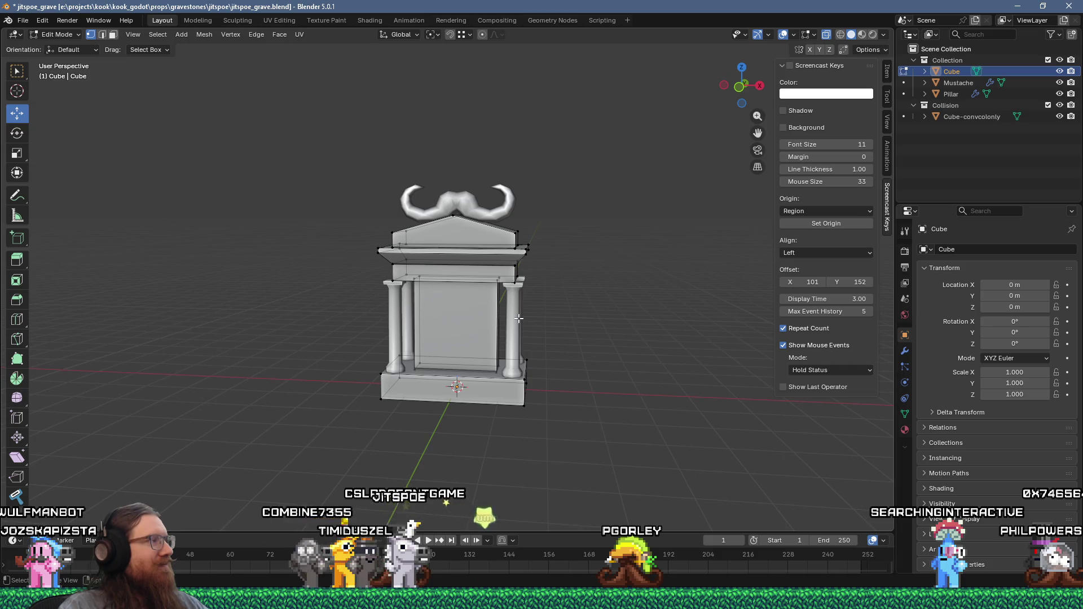
mouse_move(518, 318)
middle_mouse_down()
mouse_move(501, 349)
mouse_move(461, 292)
mouse_move(388, 257)
middle_mouse_up()
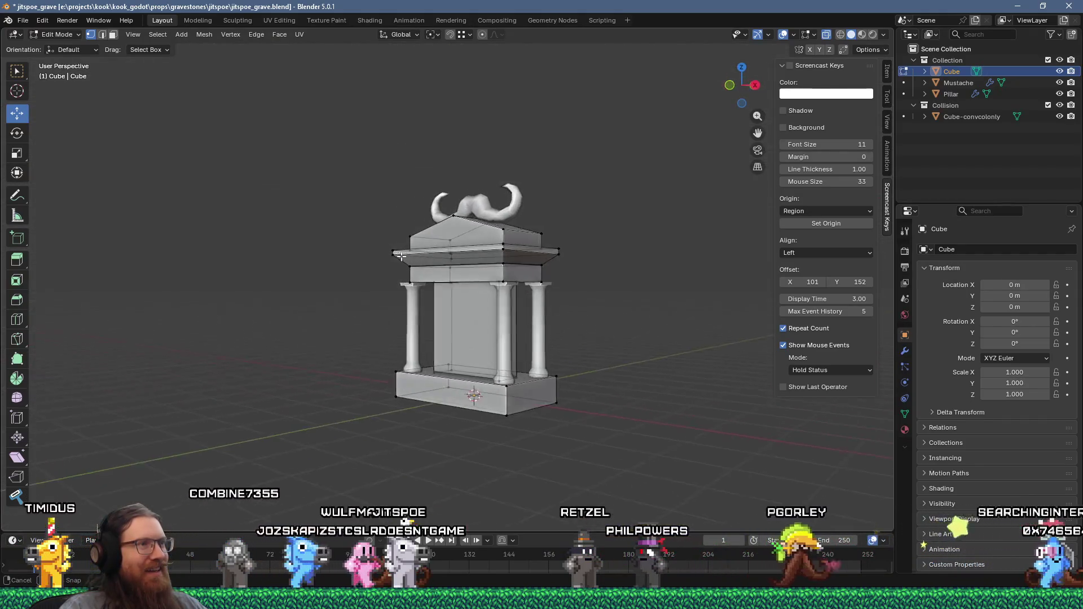
mouse_move(474, 294)
middle_mouse_down()
mouse_move(527, 318)
mouse_move(516, 318)
middle_mouse_up()
key("alt+q")
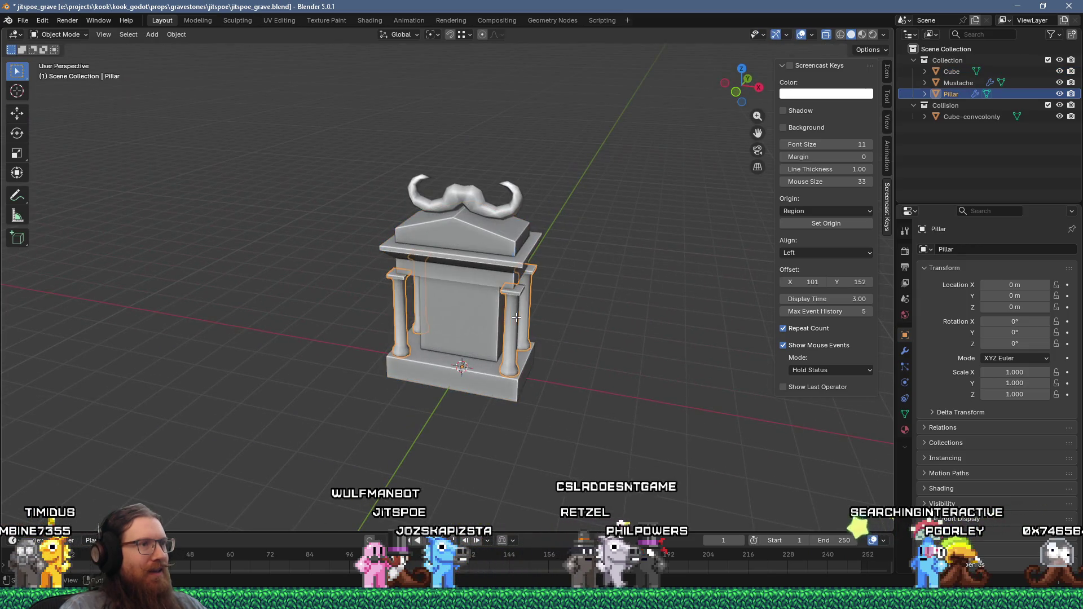
middle_click_drag(391, 343, 508, 280)
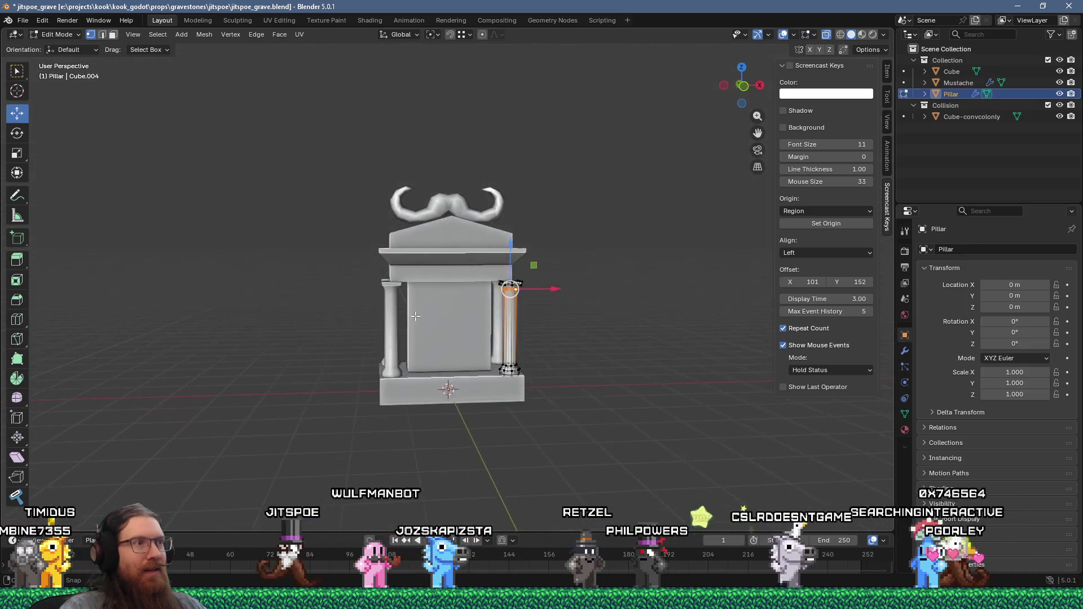
key("Tab")
left_click(556, 228)
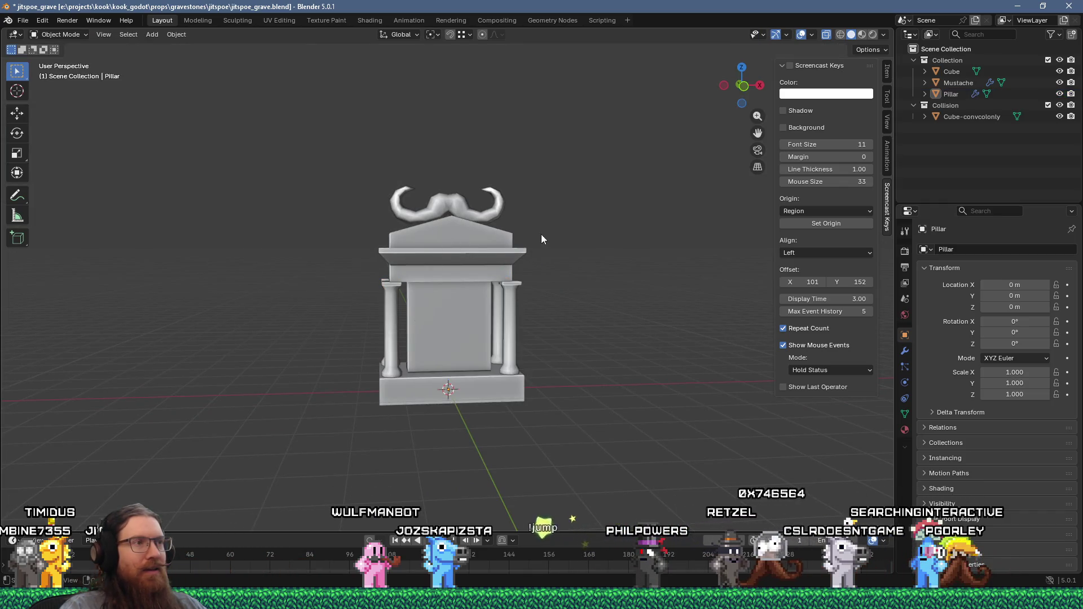
scroll(544, 233, "up", 2)
mouse_move(524, 239)
middle_mouse_down()
mouse_move(688, 221)
mouse_move(698, 204)
mouse_move(644, 225)
mouse_move(471, 253)
mouse_move(473, 291)
mouse_move(537, 254)
mouse_move(609, 238)
mouse_move(522, 245)
middle_mouse_up()
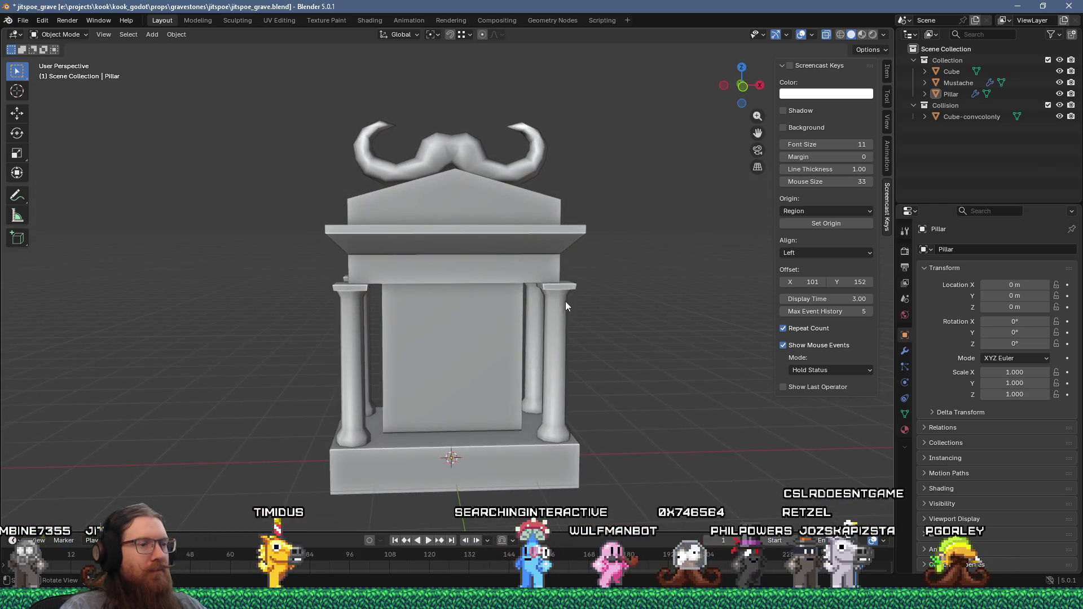
Step: Open the e:\projects\kook inspiration_and_reference folder through the Windows Run box
key("super+r")
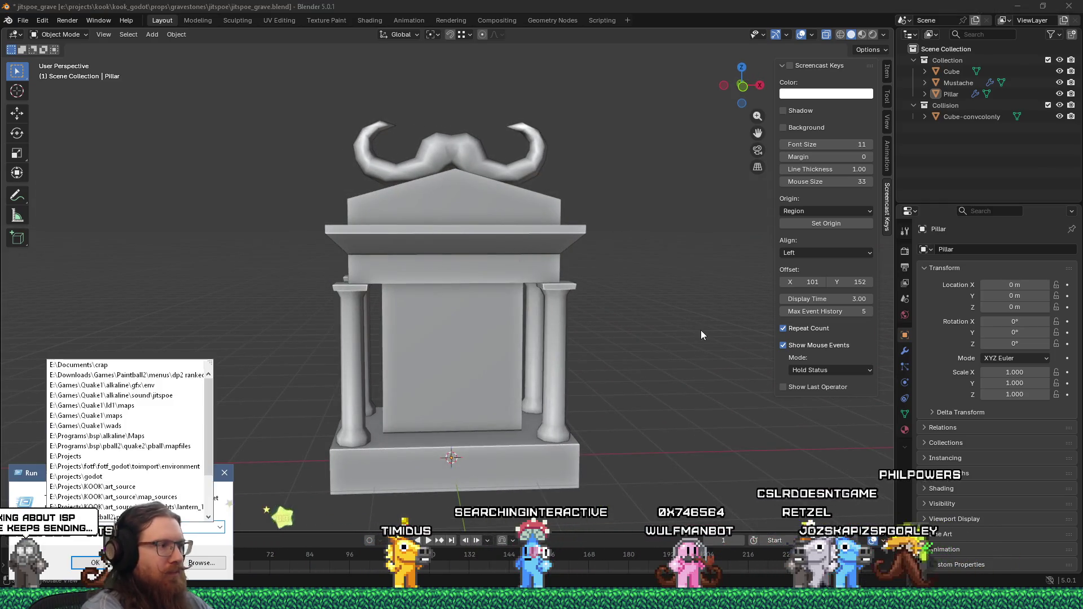
type("e:\\")
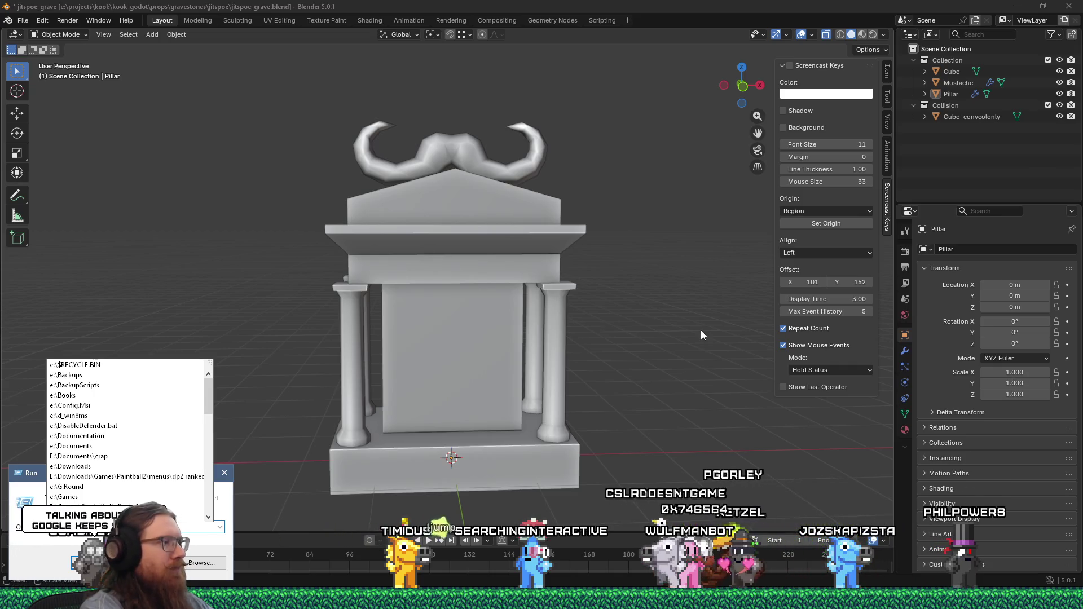
type("pro")
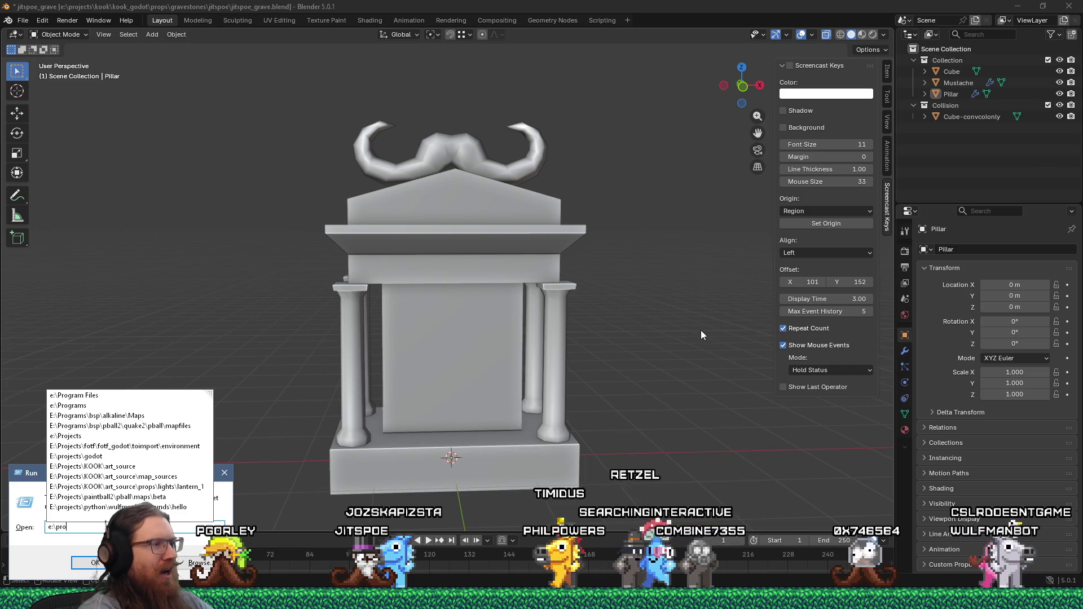
type("jects")
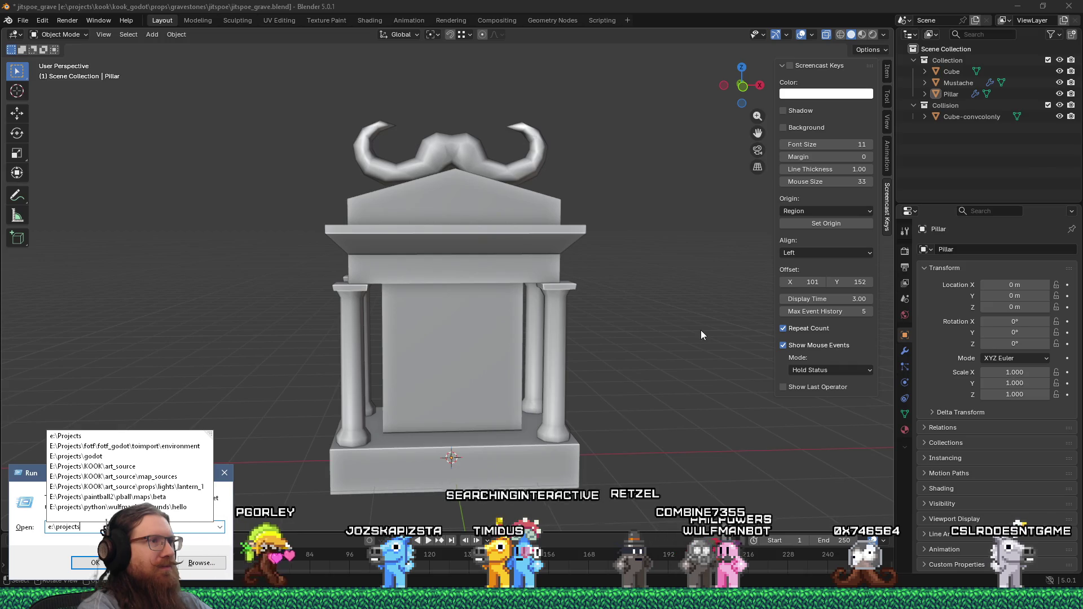
type("\\")
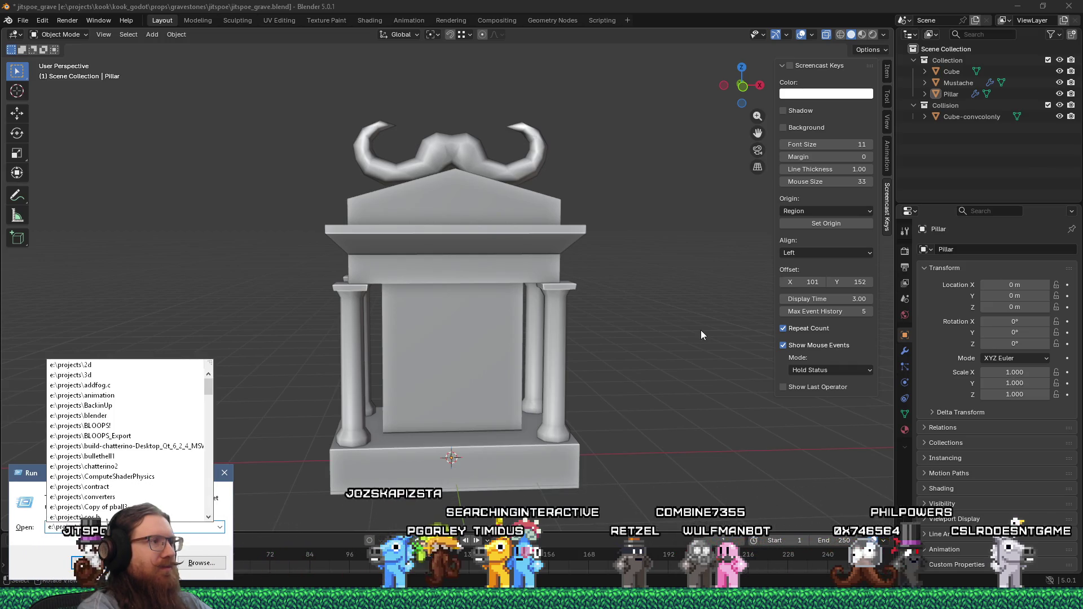
type("kook")
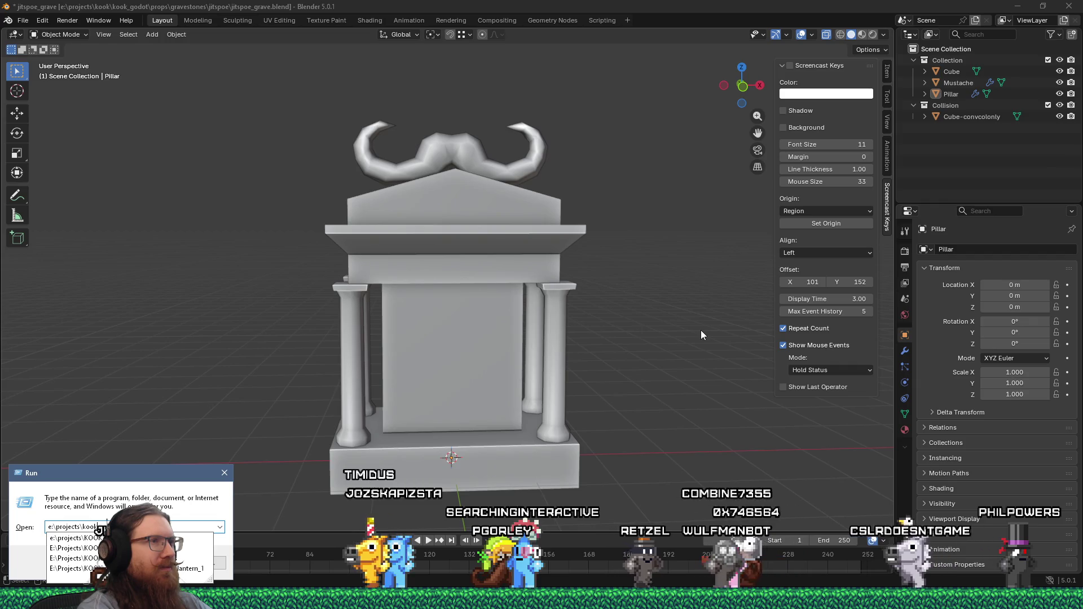
type("\\")
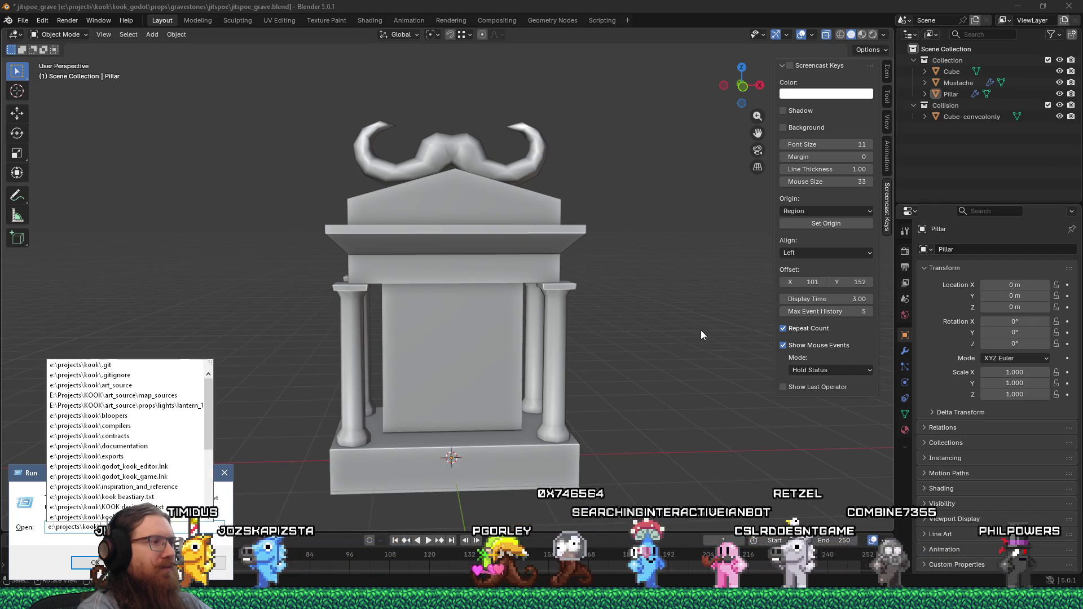
type("k")
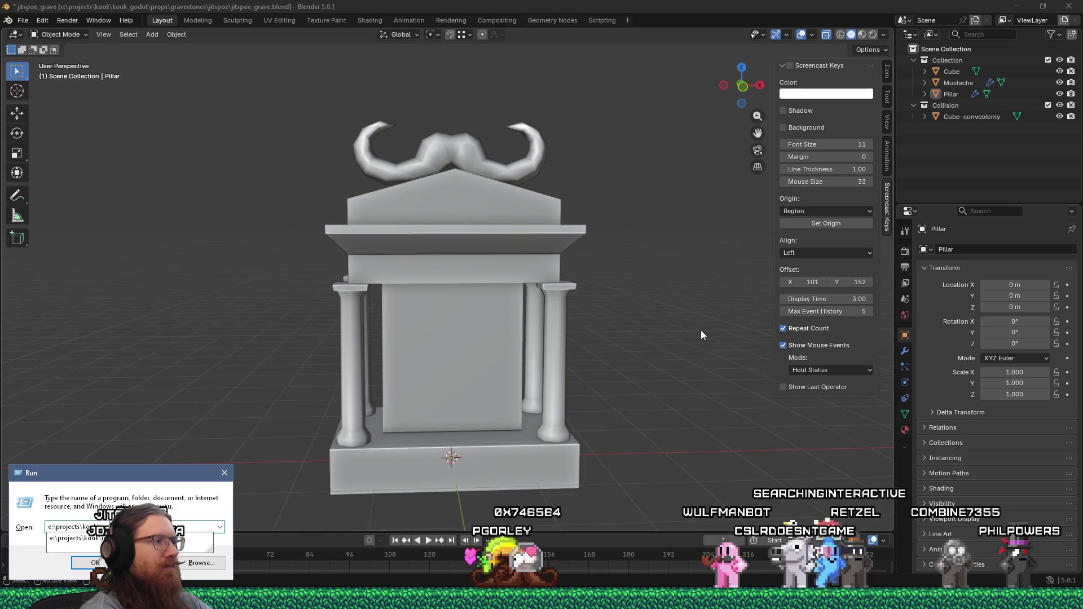
key("Return")
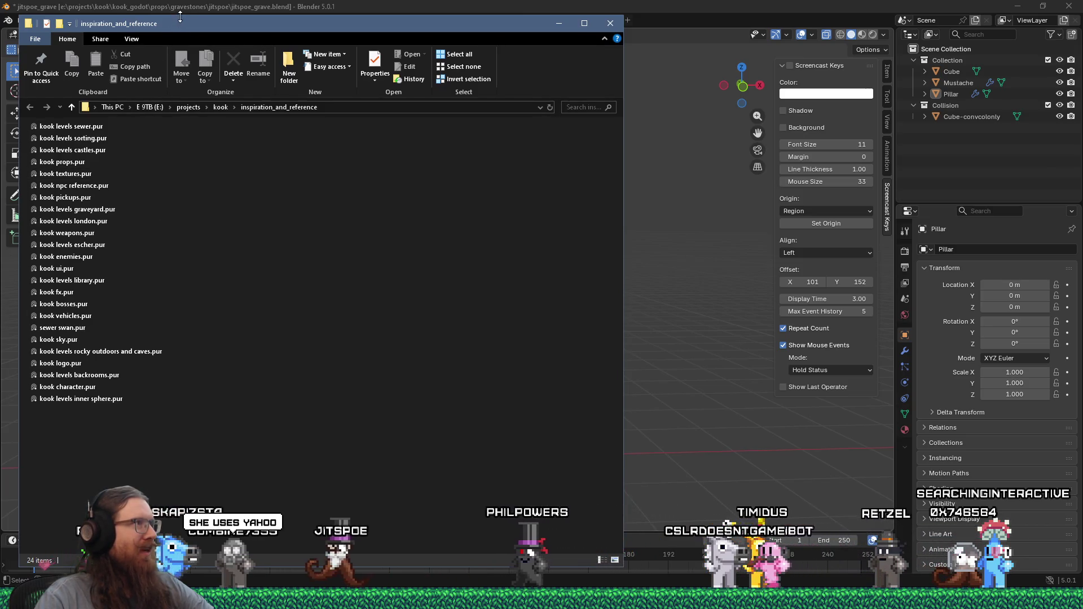
Step: Make the inspiration_and_reference Explorer window shorter from its top edge
left_click_drag(179, 13, 170, 94)
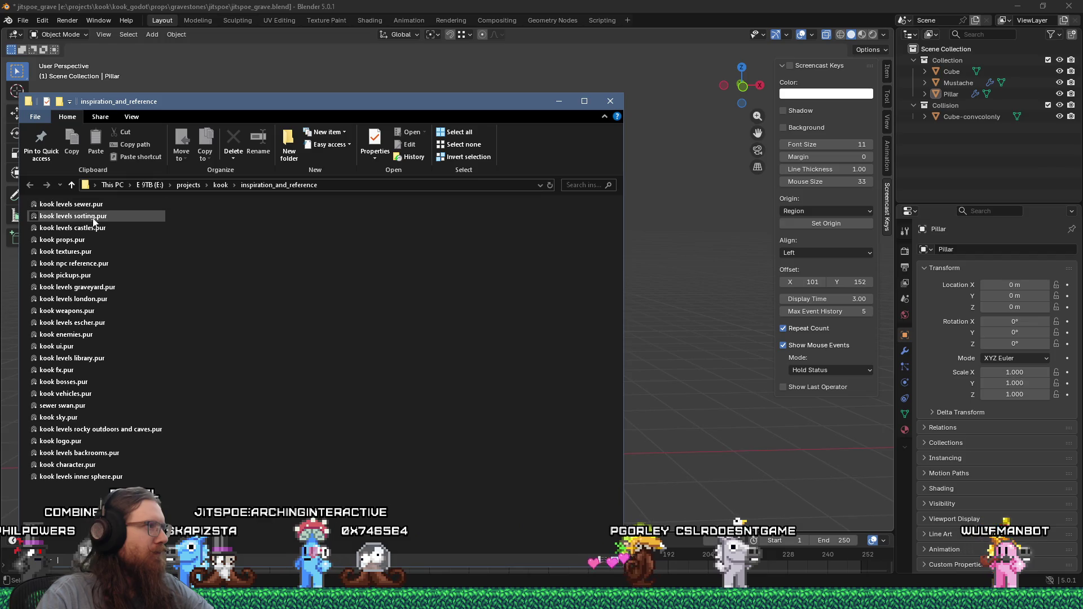
Step: Load the kook levels graveyard.pur board, dismiss the update notice and look over the piano-grave photos
double_click(78, 291)
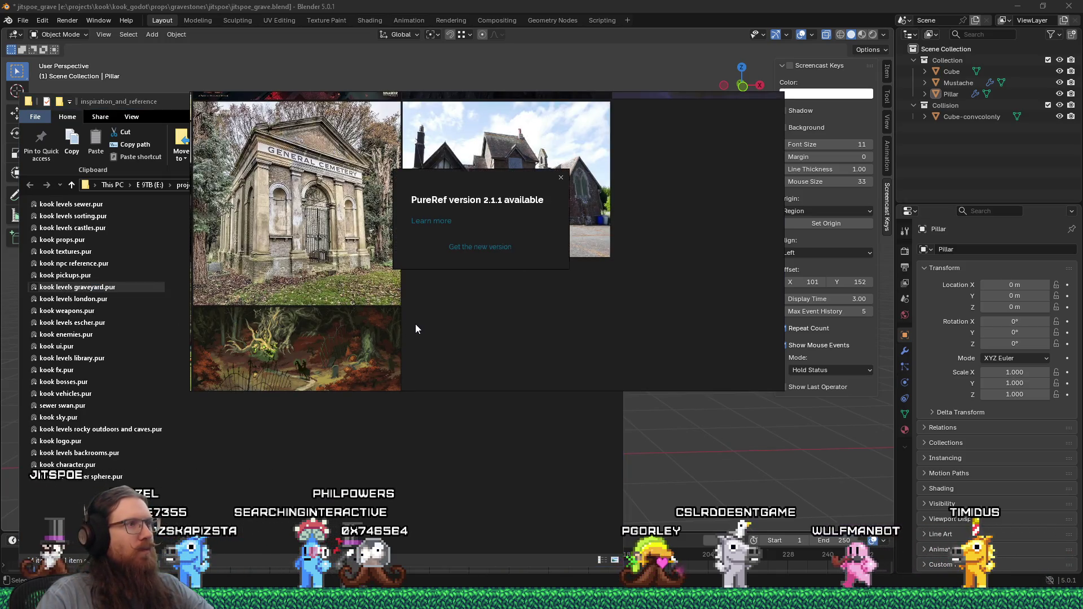
left_click(562, 178)
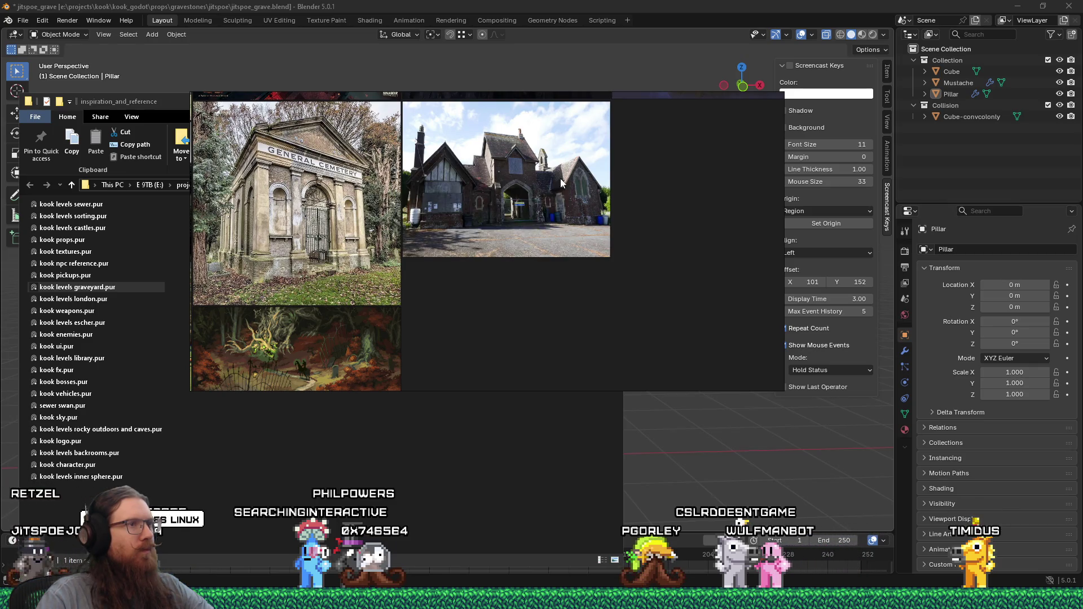
scroll(502, 268, "down", 3)
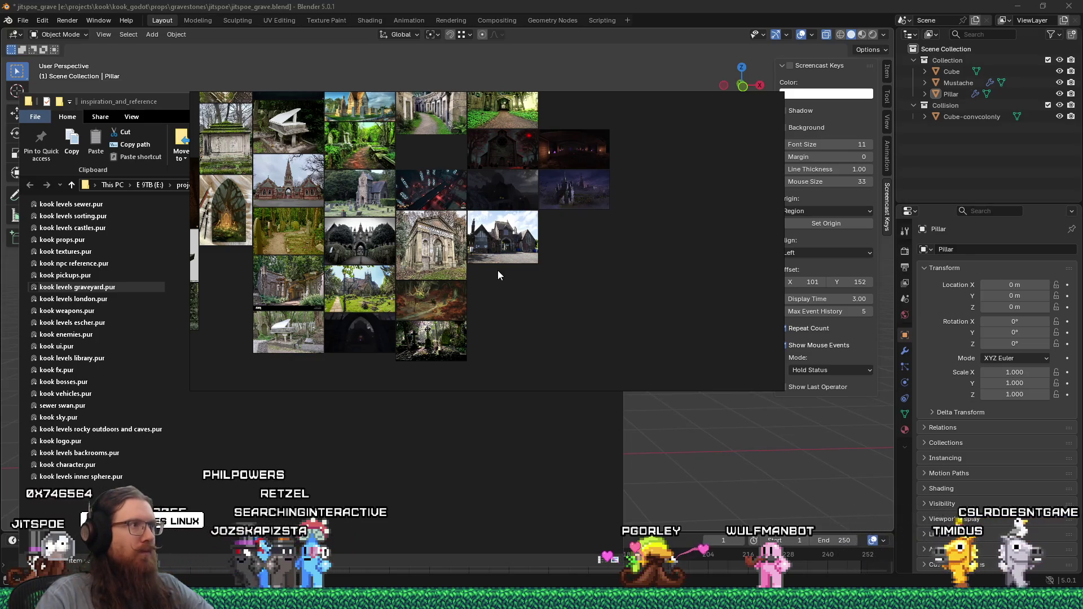
scroll(498, 270, "down", 2)
scroll(371, 189, "up", 2)
scroll(370, 188, "up", 2)
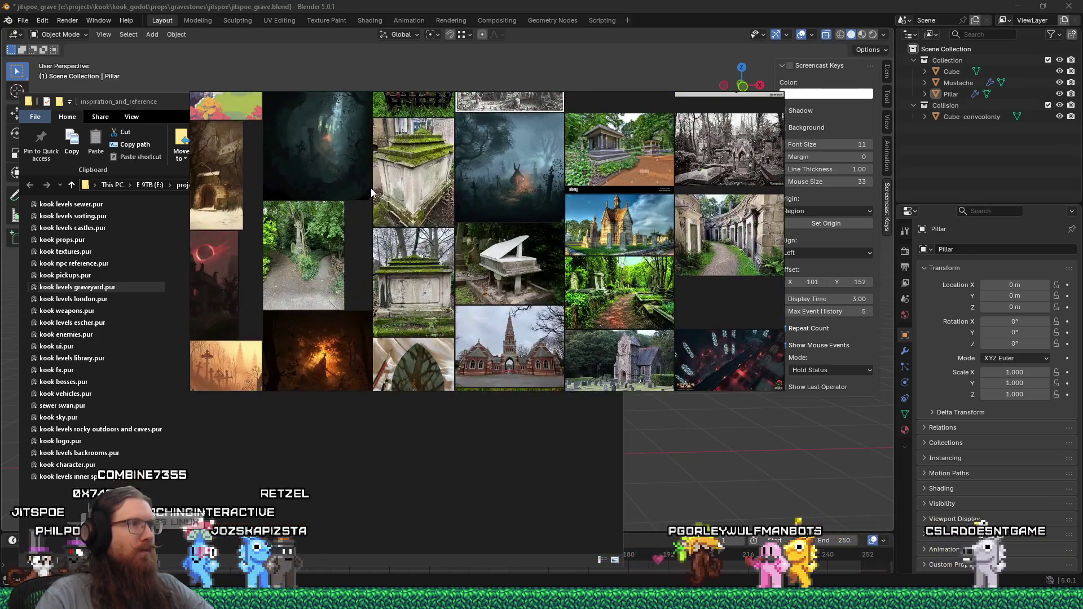
scroll(508, 264, "up", 2)
scroll(517, 274, "up", 2)
scroll(508, 237, "up", 2)
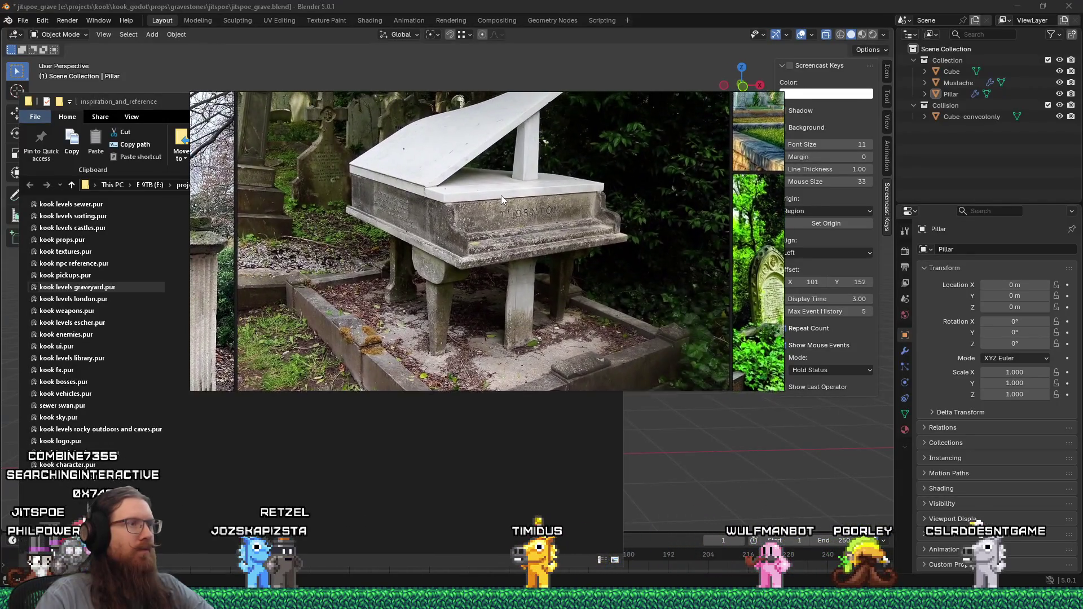
middle_click_drag(502, 195, 576, 259)
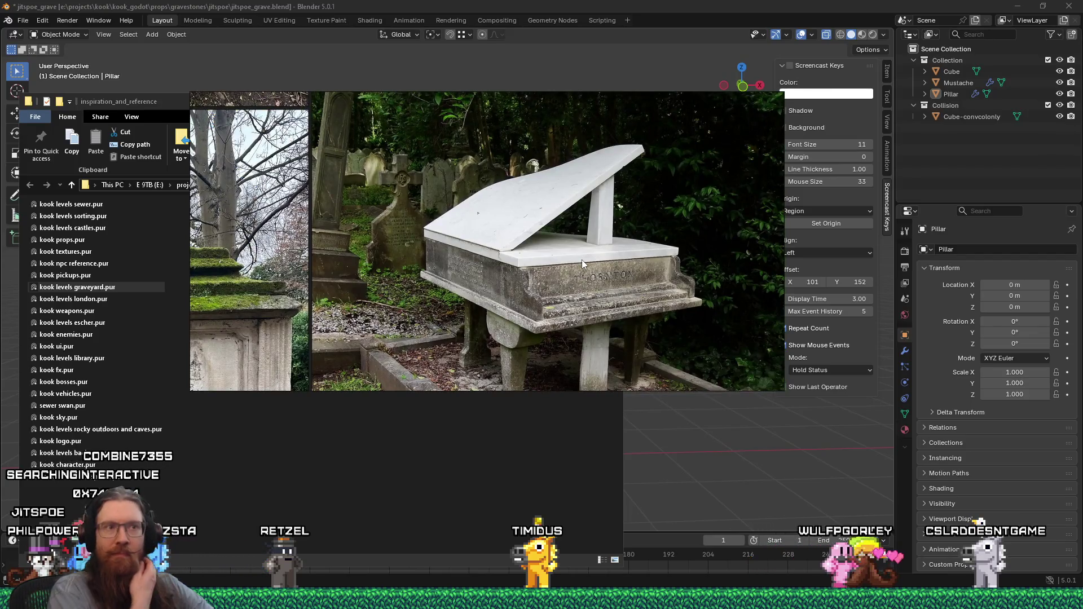
scroll(582, 258, "down", 1)
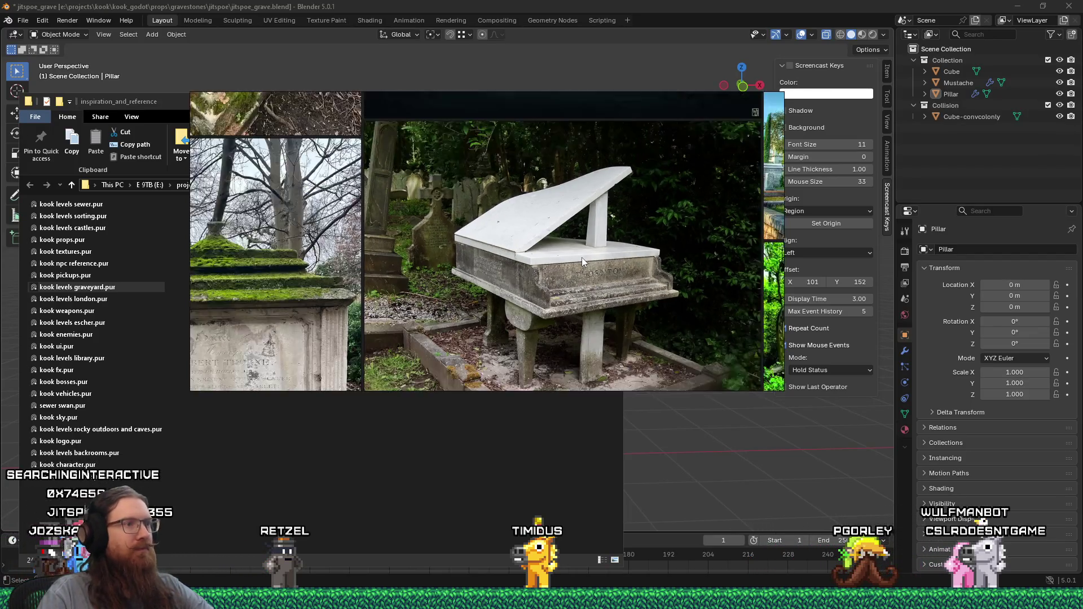
middle_click_drag(581, 258, 559, 212)
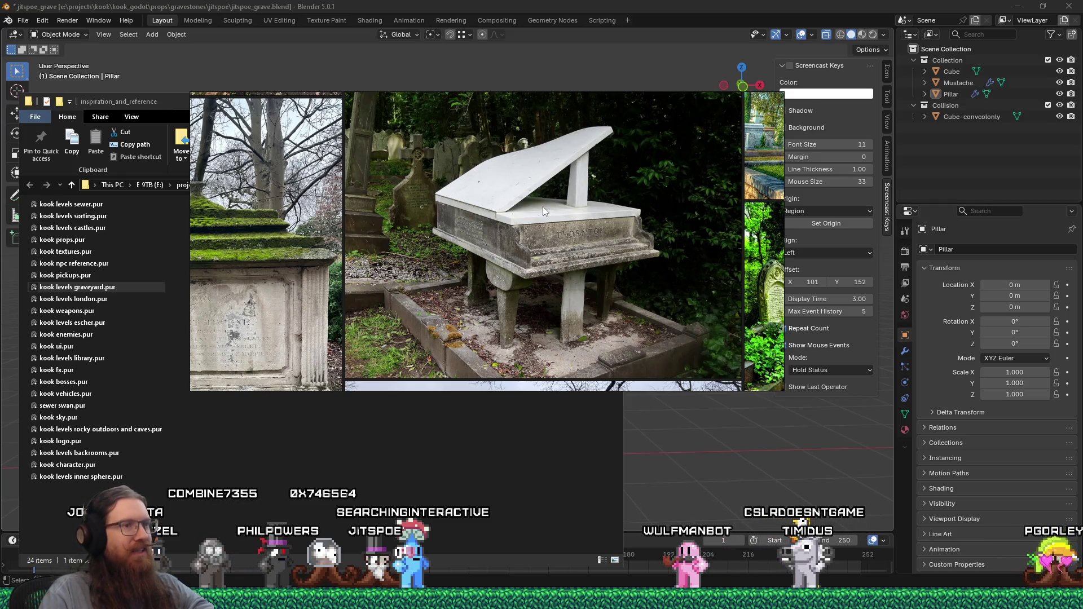
scroll(542, 206, "down", 1)
scroll(506, 215, "down", 1)
scroll(553, 225, "down", 1)
scroll(549, 236, "down", 1)
scroll(525, 237, "down", 1)
scroll(491, 239, "down", 1)
scroll(472, 241, "down", 1)
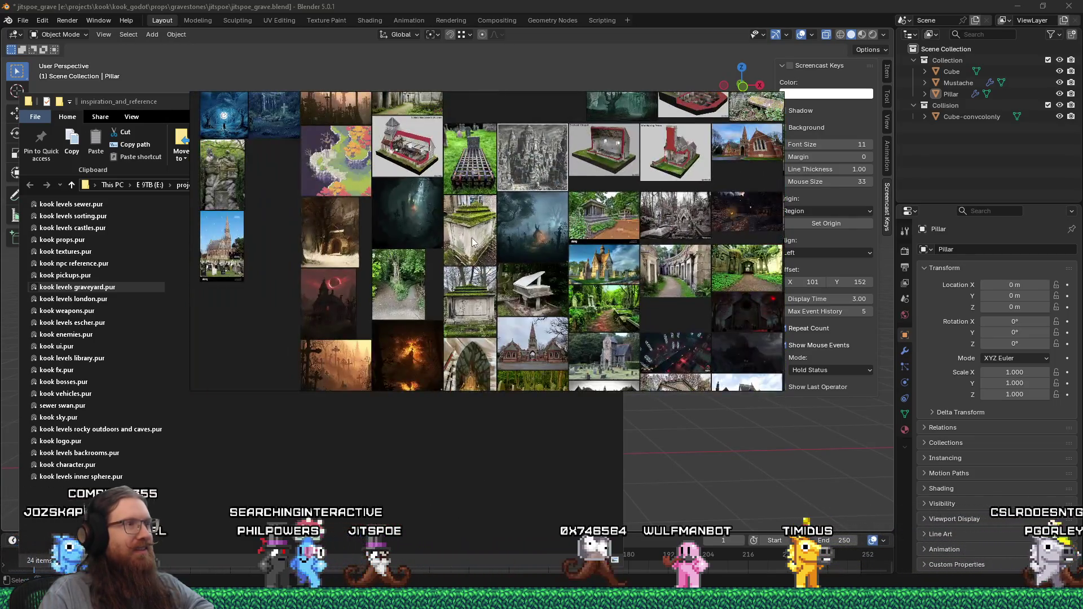
mouse_move(472, 237)
middle_mouse_down()
mouse_move(530, 326)
mouse_move(373, 324)
middle_mouse_up()
scroll(489, 269, "down", 1)
scroll(564, 251, "up", 1)
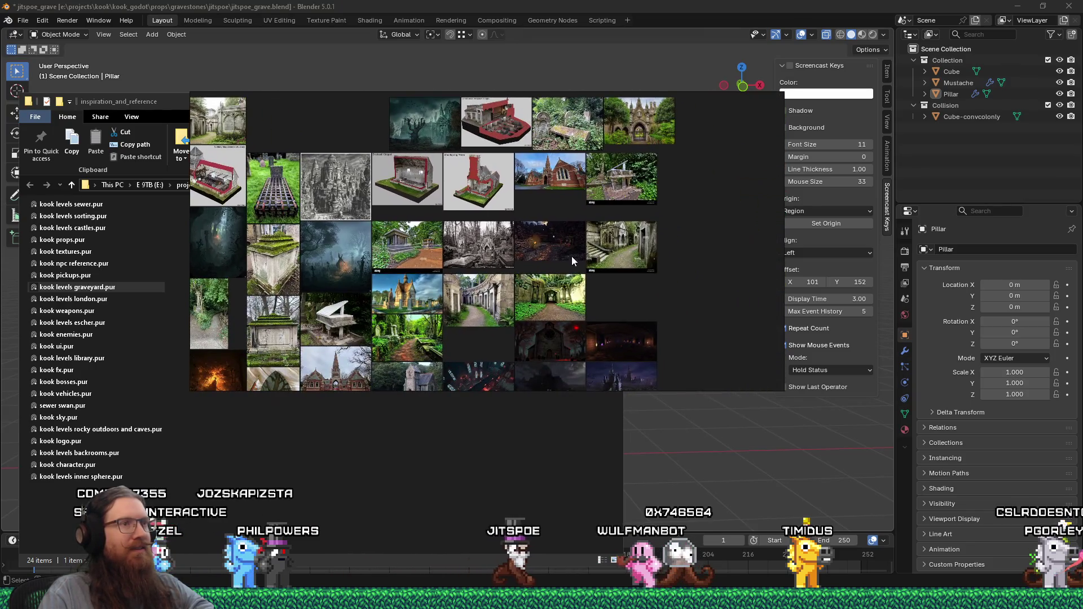
scroll(592, 236, "up", 2)
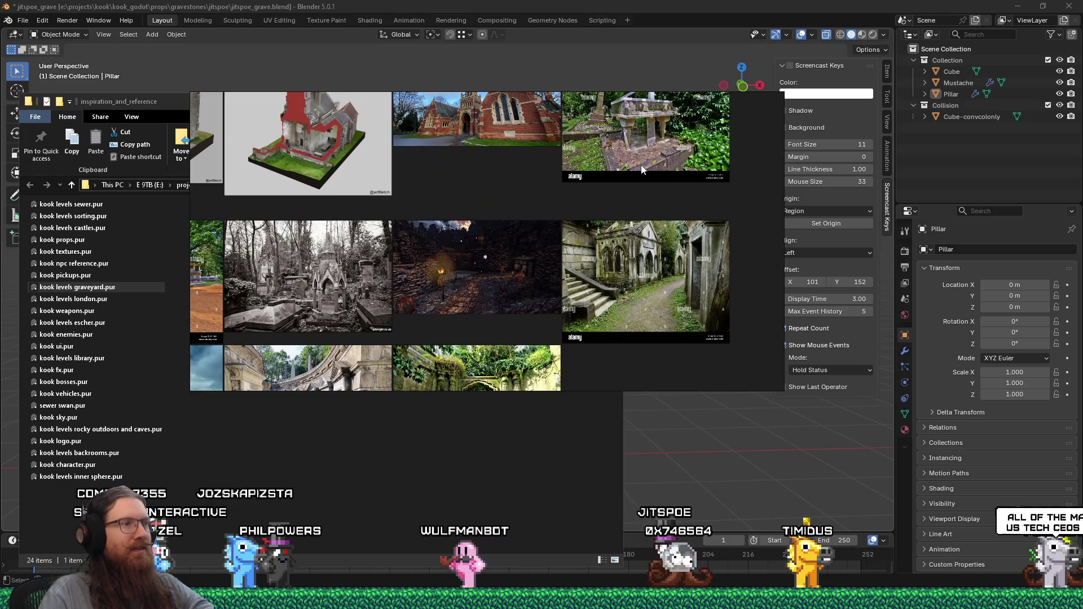
scroll(641, 169, "down", 3)
scroll(641, 170, "down", 2)
middle_click_drag(641, 169, 641, 305)
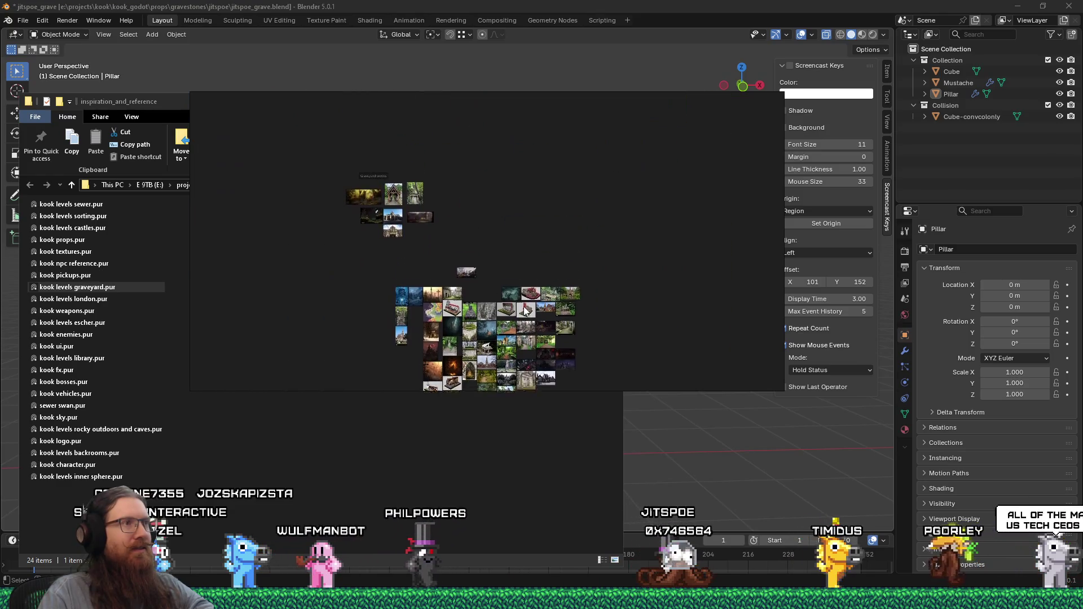
scroll(352, 187, "up", 2)
scroll(432, 214, "up", 1)
scroll(581, 259, "down", 2)
scroll(486, 204, "down", 1)
scroll(432, 171, "up", 1)
scroll(438, 240, "up", 1)
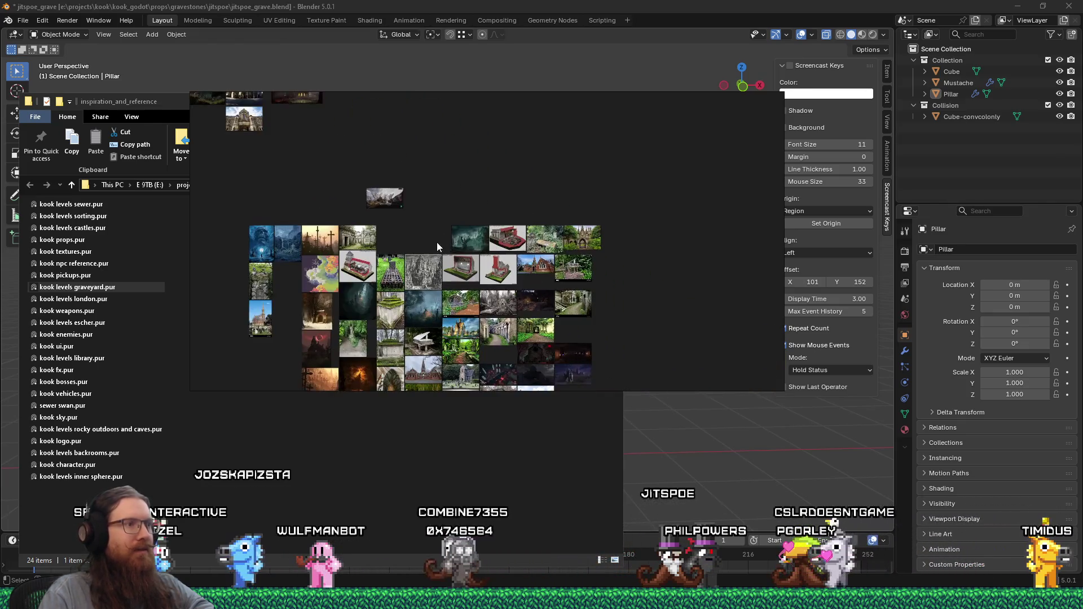
scroll(373, 223, "up", 1)
scroll(536, 219, "up", 2)
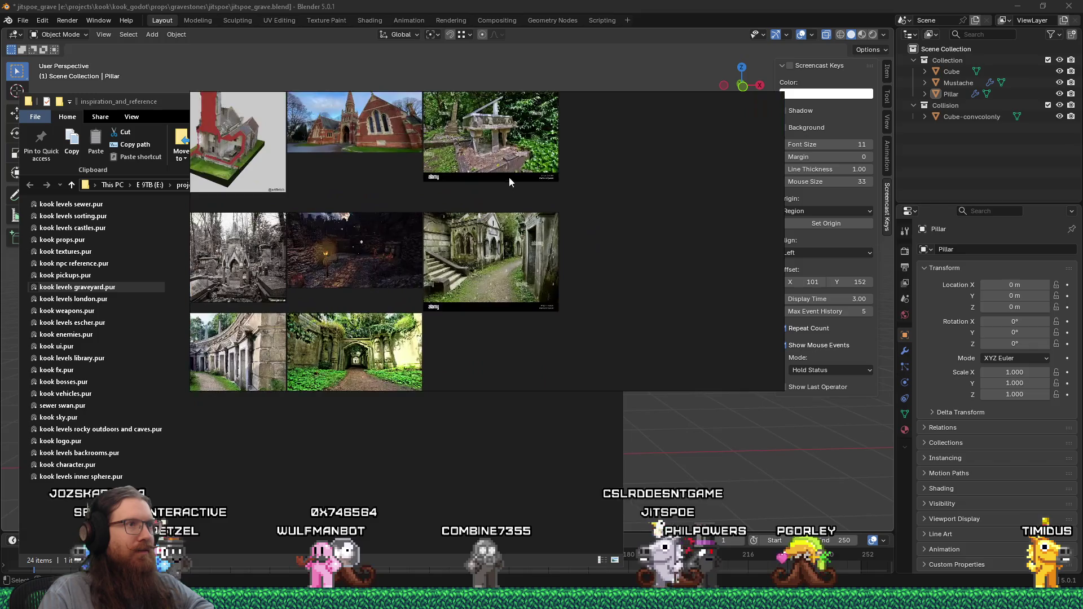
scroll(510, 178, "up", 1)
Step: Move the bench photo and the three grave photos away from the main image cluster
left_click_drag(391, 246, 694, 183)
scroll(694, 182, "down", 2)
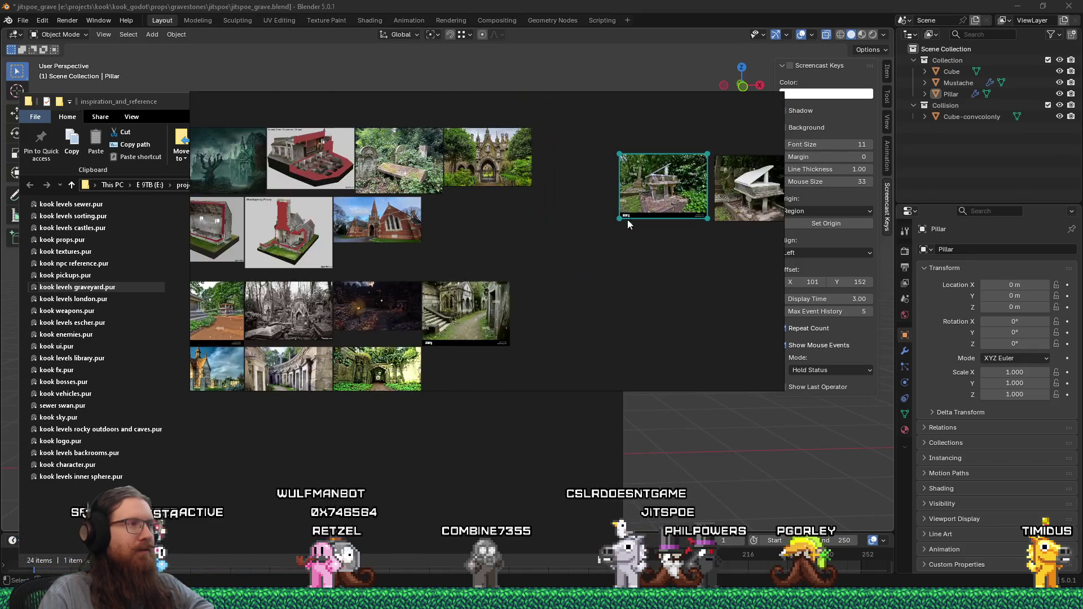
scroll(308, 319, "up", 1)
scroll(343, 241, "up", 1)
scroll(343, 240, "down", 1)
scroll(432, 162, "up", 2)
scroll(383, 256, "down", 2)
mouse_move(709, 176)
left_mouse_down()
mouse_move(490, 316)
mouse_move(622, 158)
left_mouse_up()
middle_click_drag(635, 102, 584, 243)
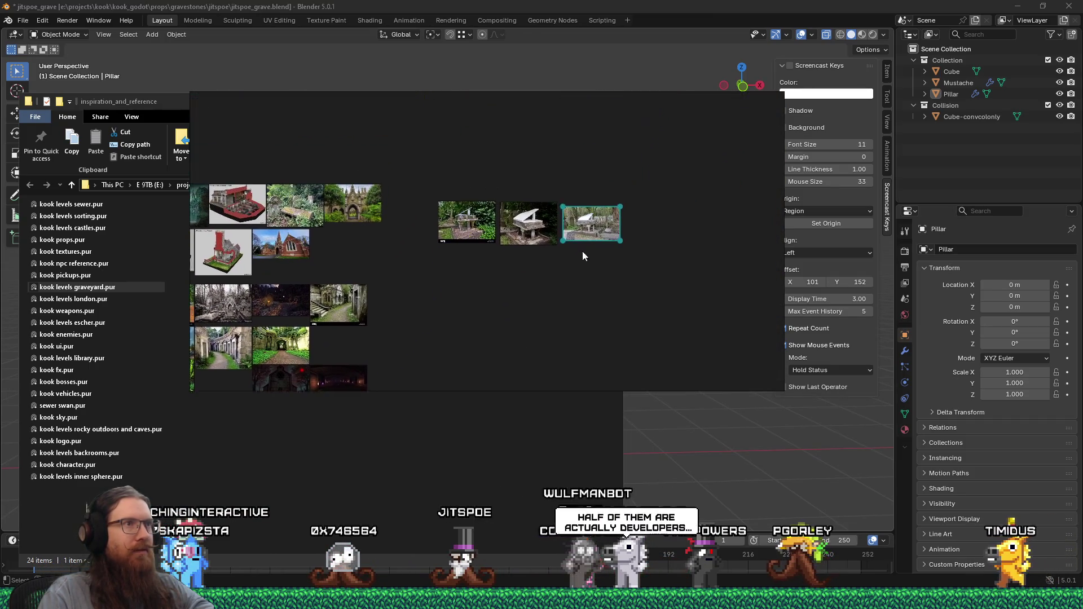
scroll(460, 250, "down", 2)
scroll(460, 250, "down", 1)
left_click_drag(469, 246, 454, 163)
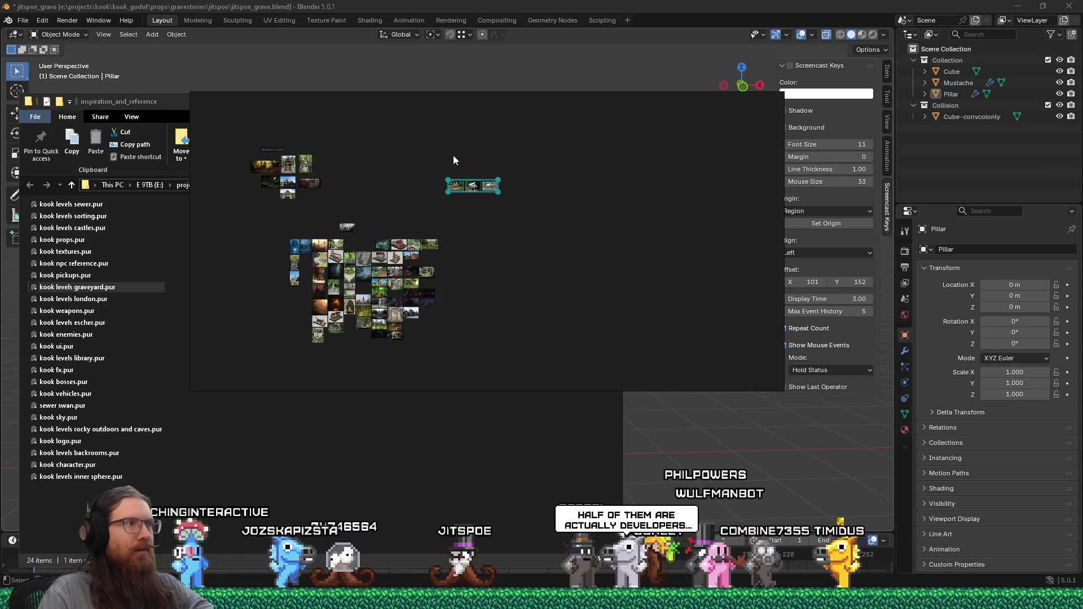
Step: Label the three grave photos with a small 'Music' note, enlarge the Graveyard credits label, and select the group
key("ctrl+t")
type("Music")
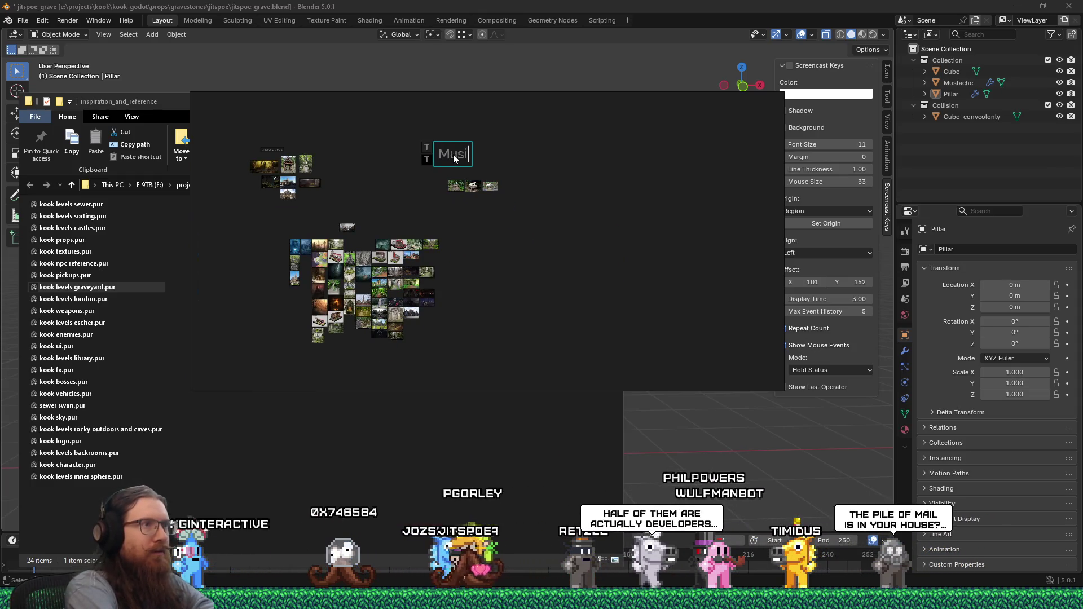
key("Escape")
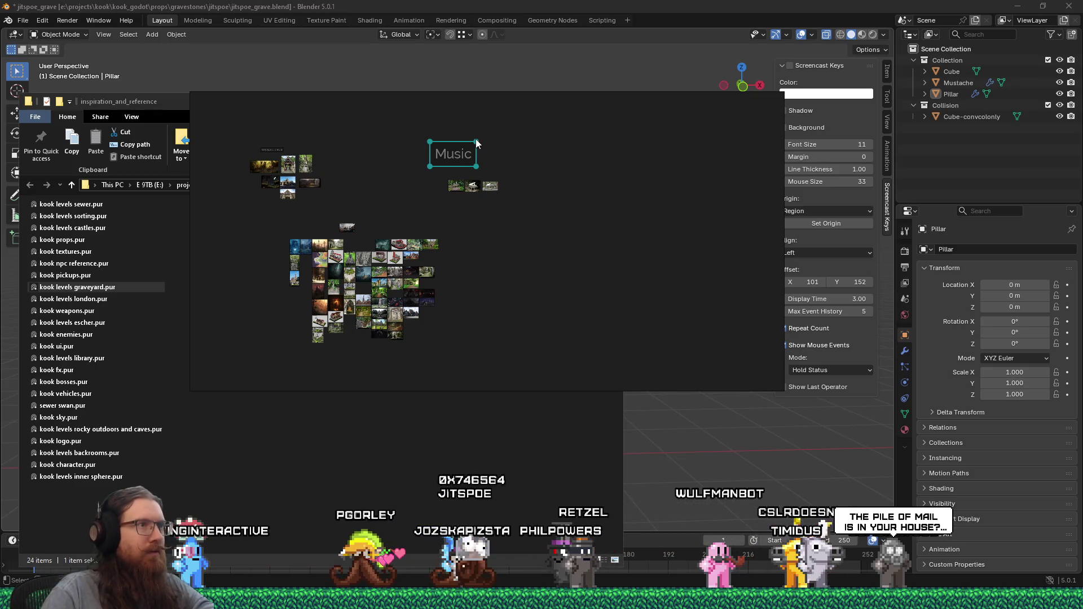
left_click_drag(476, 141, 462, 155)
left_click(487, 185)
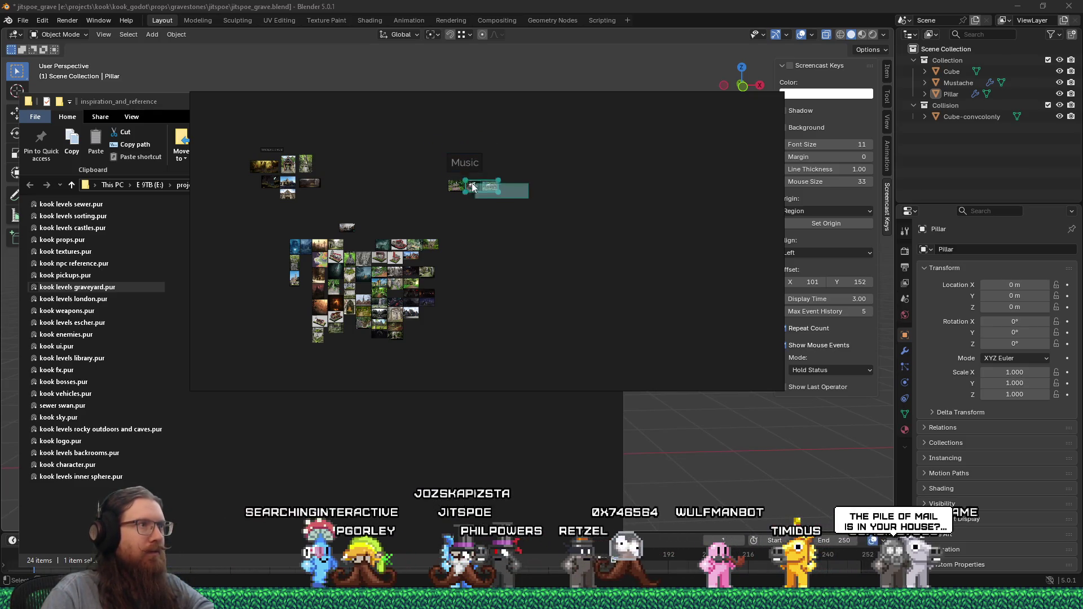
scroll(305, 157, "up", 4)
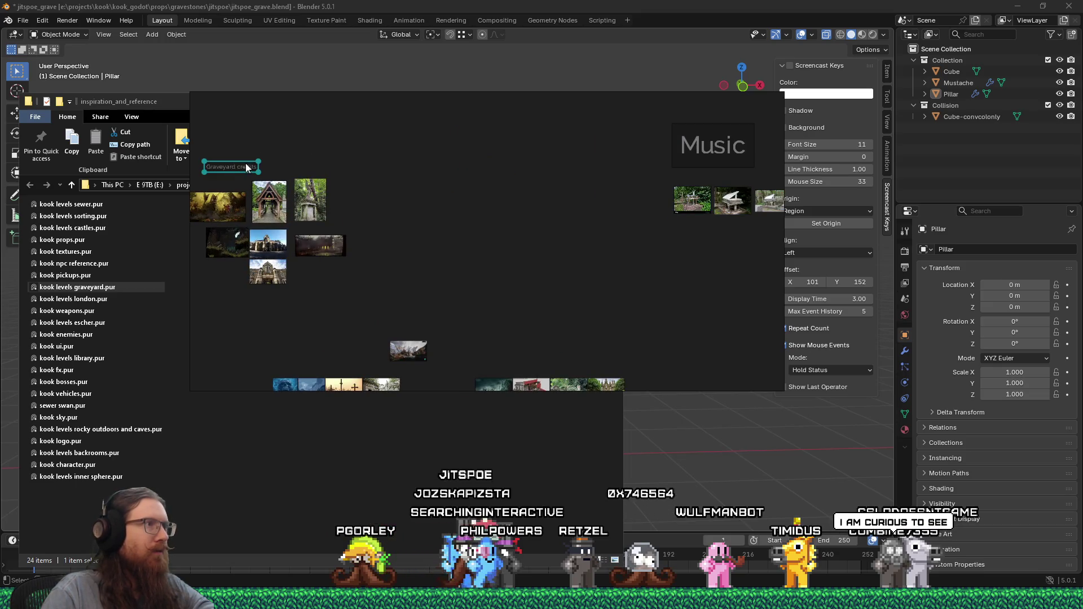
left_click_drag(259, 160, 307, 141)
scroll(340, 145, "down", 3)
left_click_drag(459, 121, 577, 191)
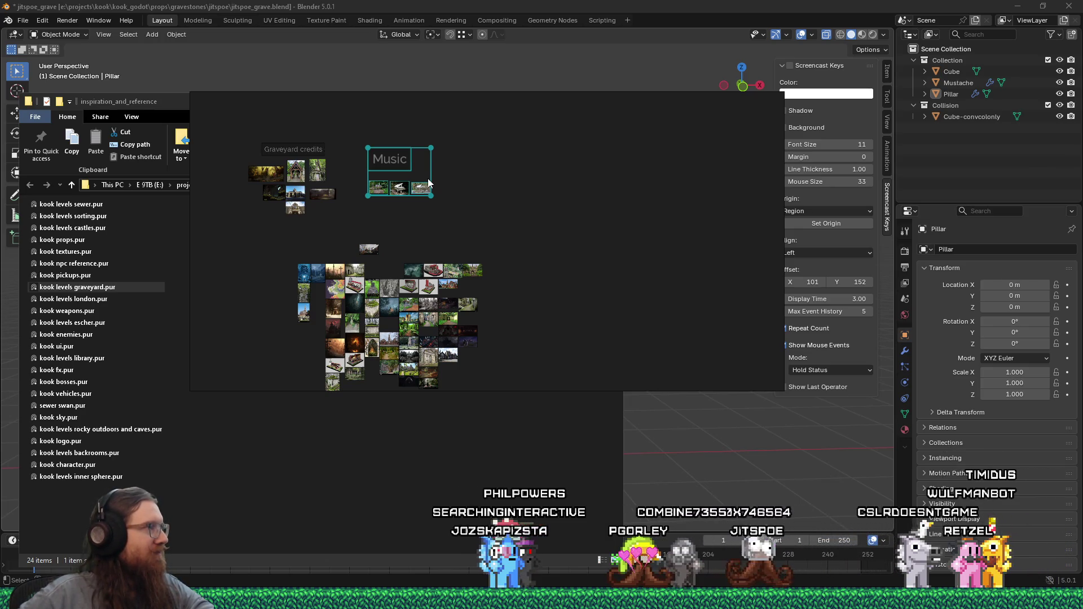
scroll(315, 317, "up", 2)
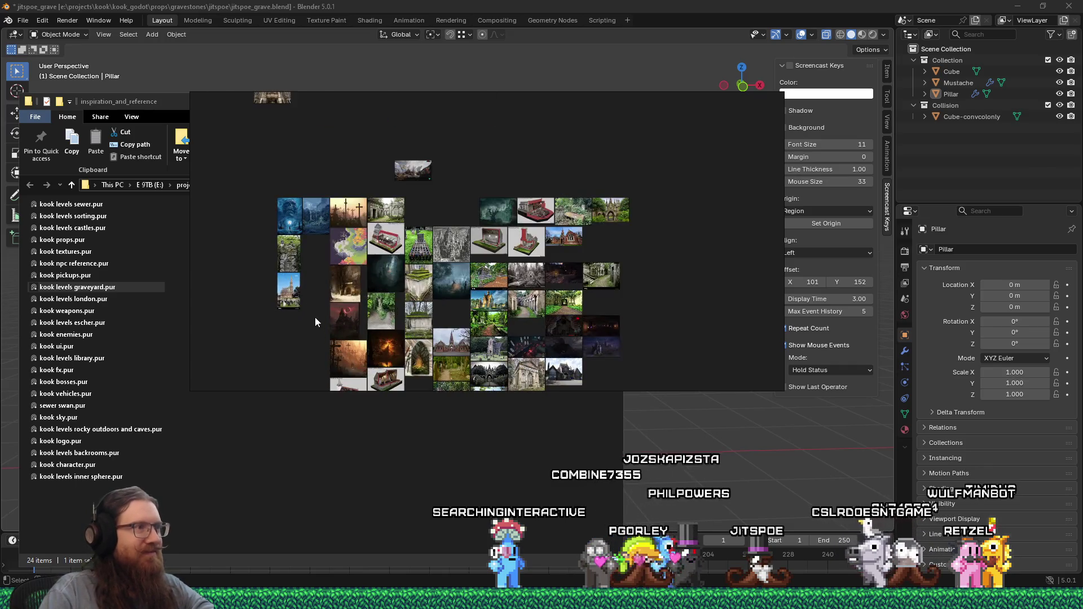
scroll(314, 318, "up", 3)
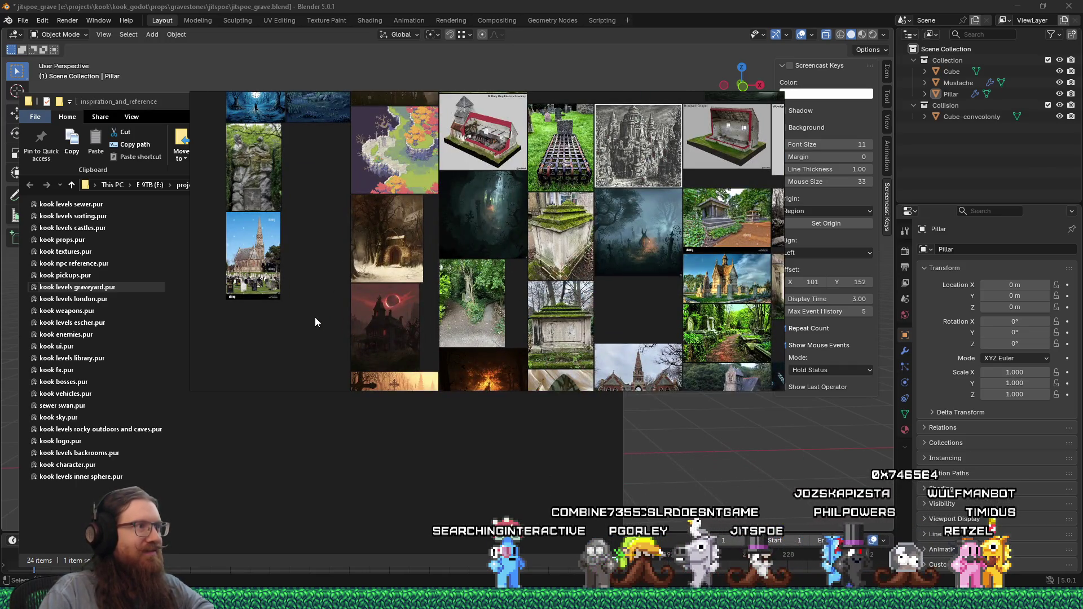
Step: Pan across the board past the pillar tomb, churches, arched painting and chapel cutaways
middle_click_drag(315, 318, 597, 208)
scroll(422, 269, "up", 2)
scroll(596, 209, "down", 2)
scroll(489, 281, "down", 2)
scroll(491, 286, "up", 1)
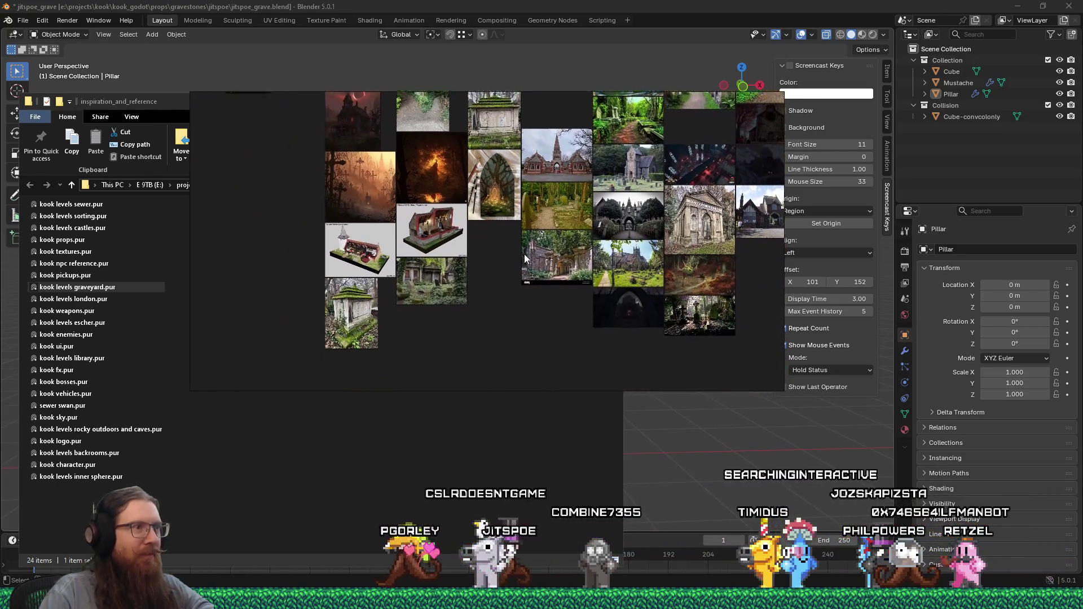
middle_click_drag(524, 236, 346, 289)
scroll(346, 289, "up", 2)
scroll(454, 333, "up", 2)
mouse_move(455, 337)
middle_mouse_down()
mouse_move(393, 248)
mouse_move(541, 319)
middle_mouse_up()
scroll(394, 248, "up", 1)
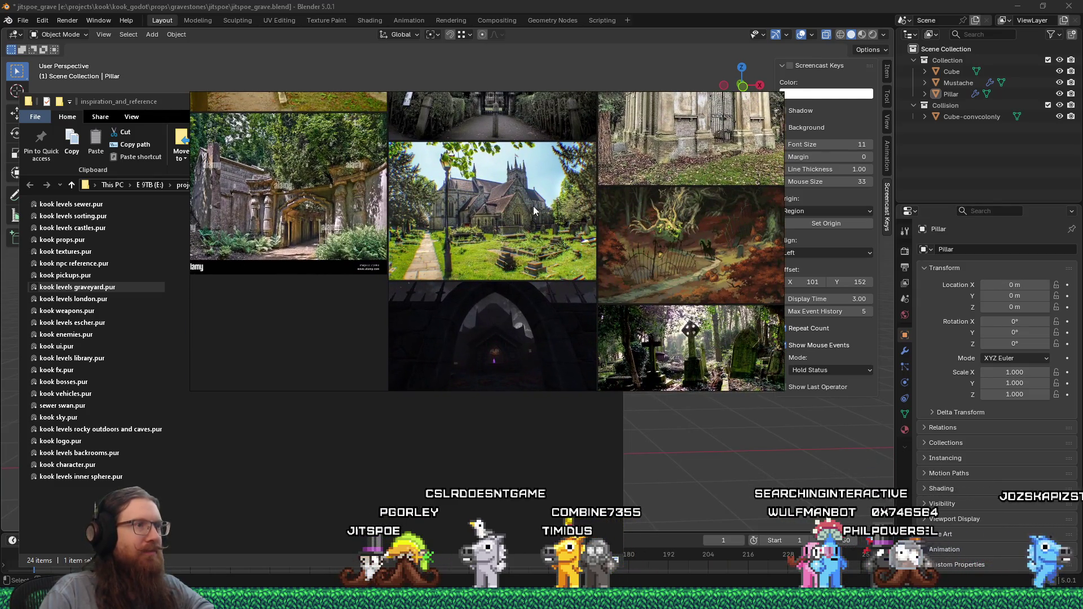
middle_click_drag(532, 208, 422, 341)
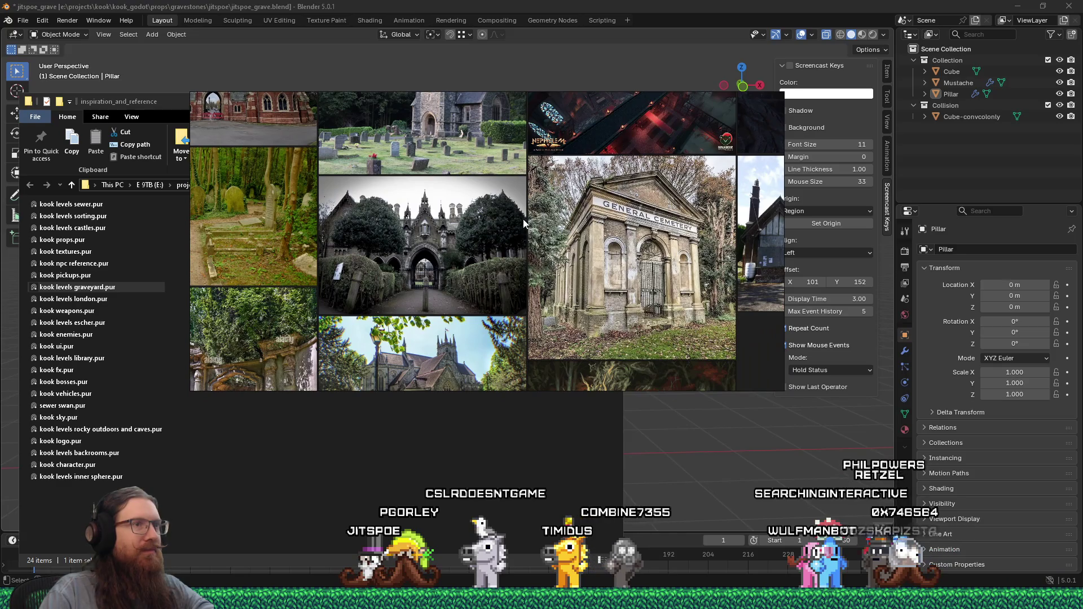
middle_click_drag(524, 219, 505, 238)
mouse_move(321, 195)
middle_mouse_down()
mouse_move(368, 207)
mouse_move(560, 338)
mouse_move(508, 373)
middle_mouse_up()
scroll(460, 356, "down", 3)
scroll(384, 220, "down", 3)
mouse_move(386, 222)
middle_mouse_down()
mouse_move(394, 322)
mouse_move(426, 463)
mouse_move(601, 464)
middle_mouse_up()
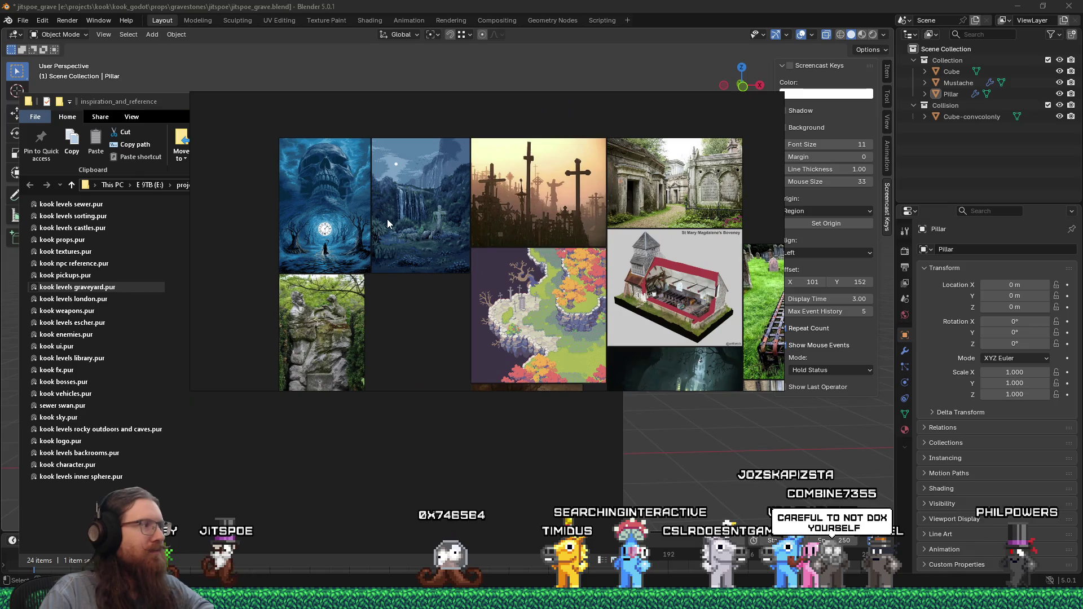
scroll(387, 224, "down", 1)
middle_click_drag(465, 223, 589, 306)
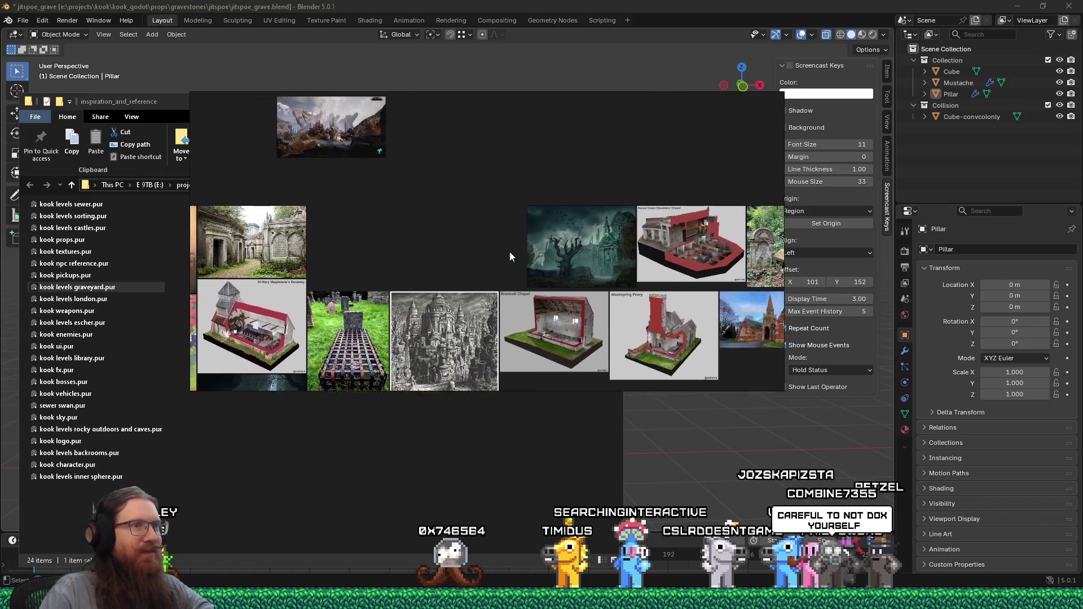
mouse_move(668, 303)
middle_mouse_down()
mouse_move(369, 303)
mouse_move(497, 235)
middle_mouse_up()
scroll(377, 302, "down", 1)
scroll(496, 234, "down", 2)
scroll(531, 258, "down", 1)
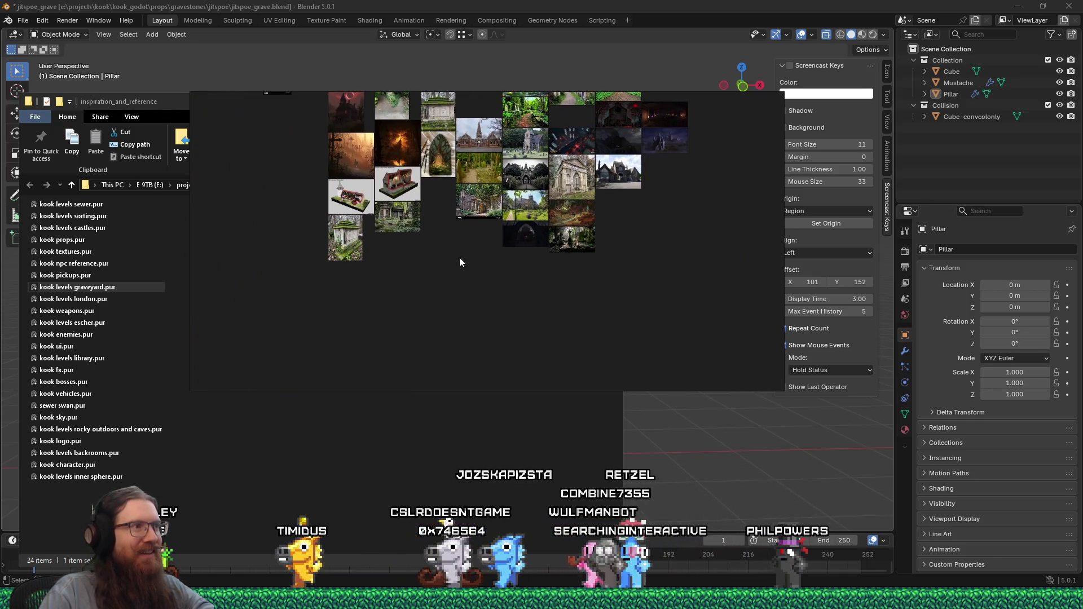
Step: Fit the mossy statue photo to the view, then pan out across more graveyard photos
middle_click_drag(425, 319, 438, 353)
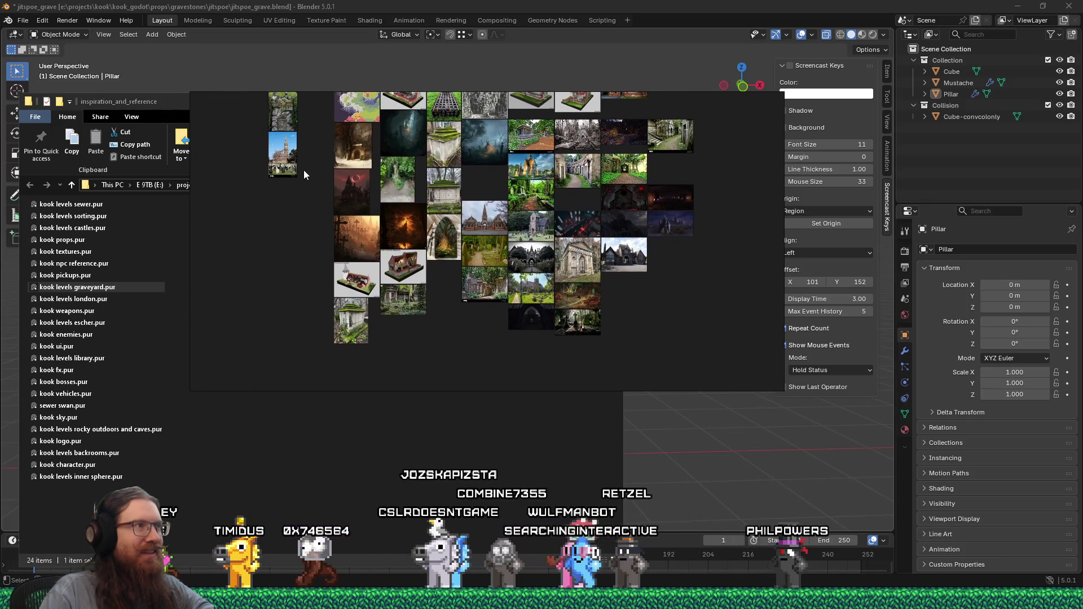
middle_click_drag(304, 170, 359, 300)
double_click(367, 319)
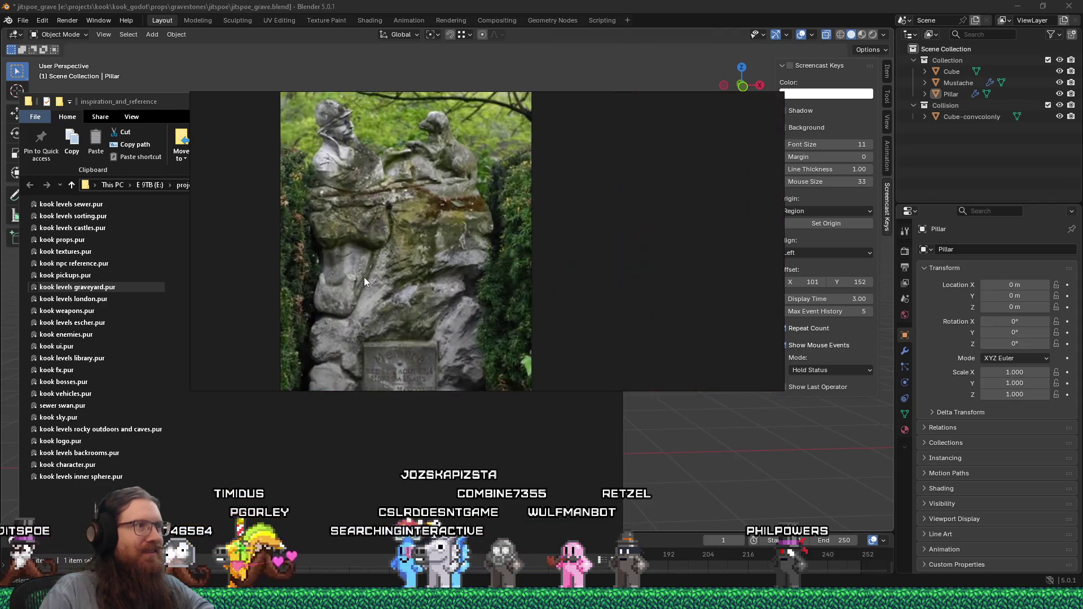
scroll(364, 277, "down", 2)
scroll(364, 278, "down", 3)
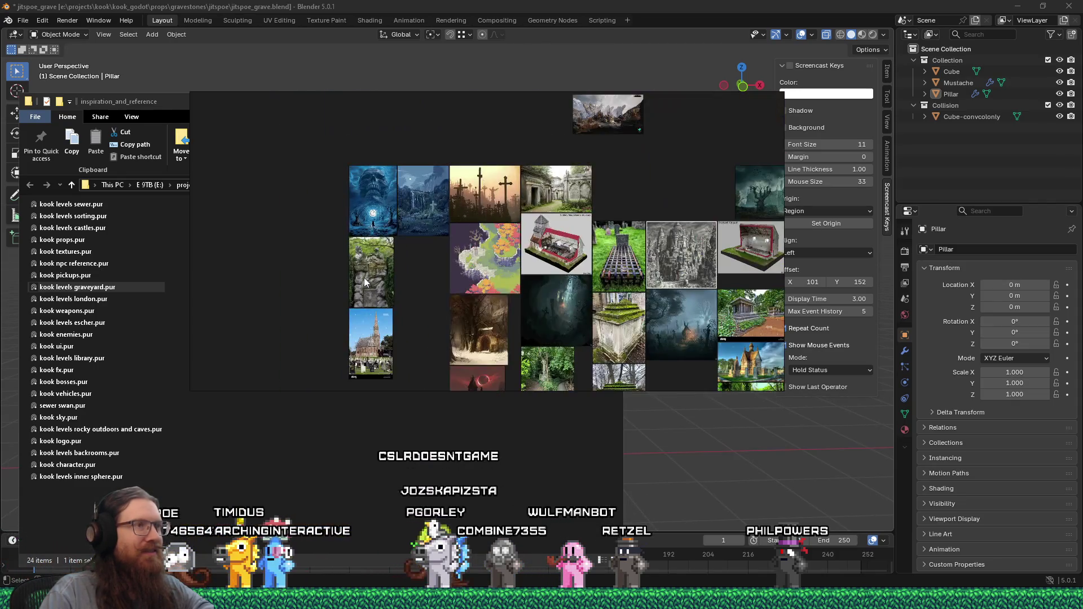
middle_click_drag(364, 277, 131, 64)
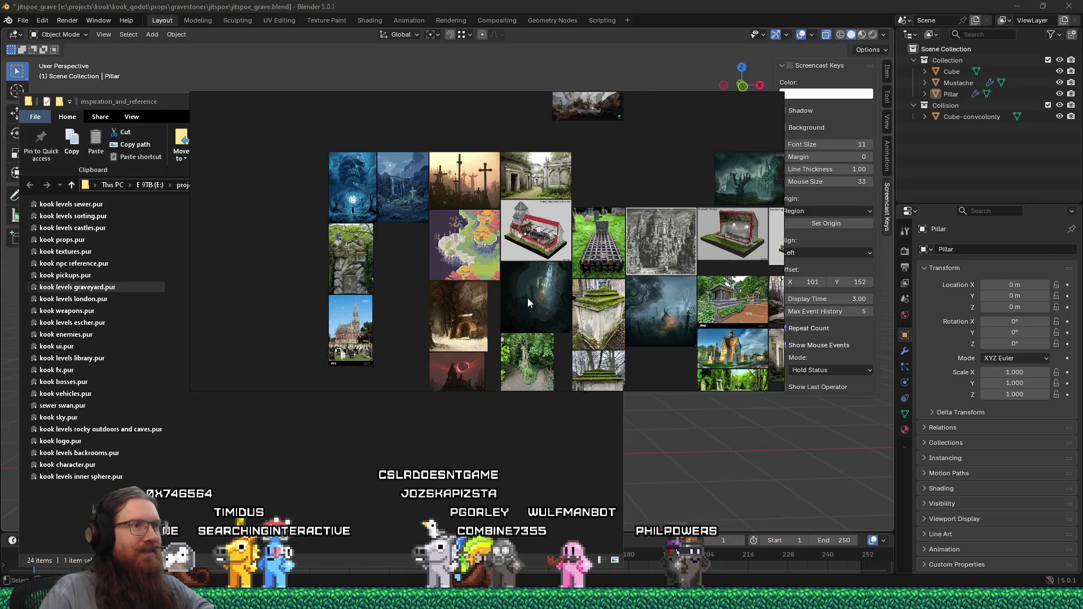
scroll(630, 321, "down", 3)
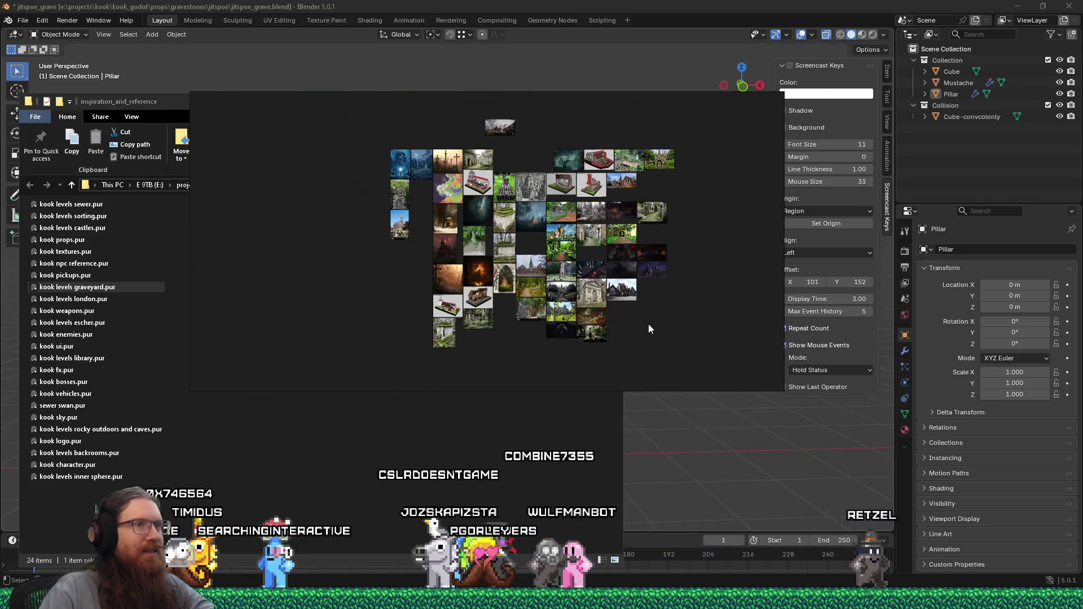
Step: Open the graveyard inspiration folder through the Windows Run box
key("super+r")
type("e:\\")
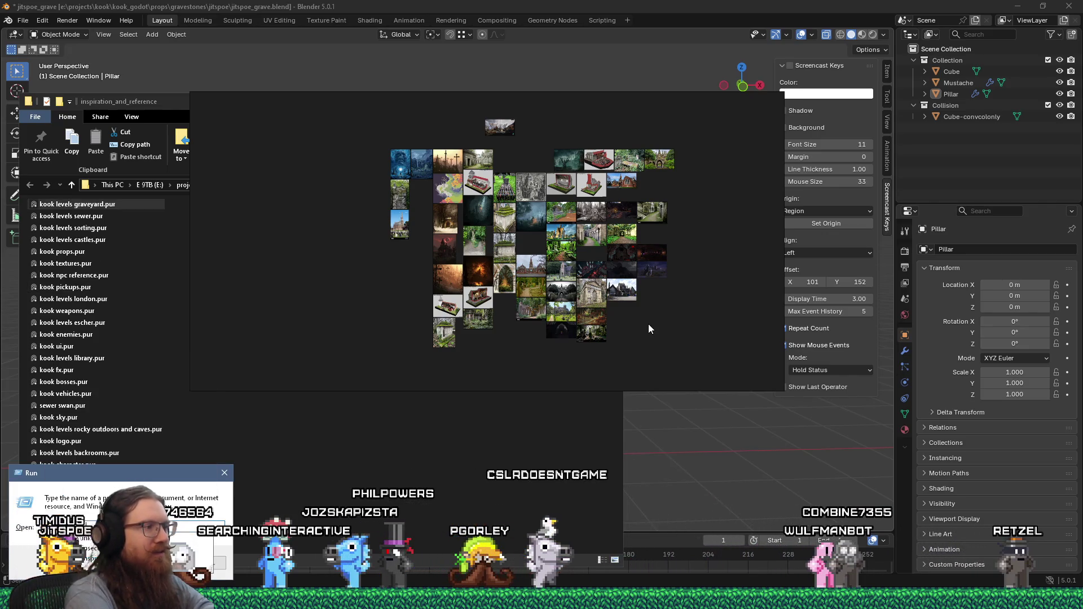
type("images\\inspiration\\")
key("BackSpace")
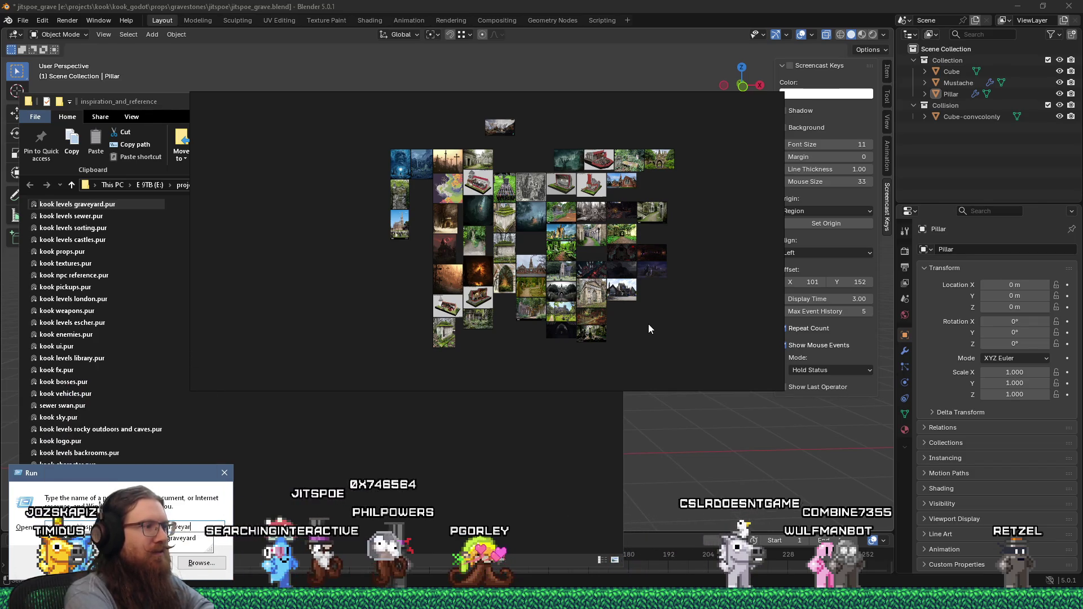
key("Return")
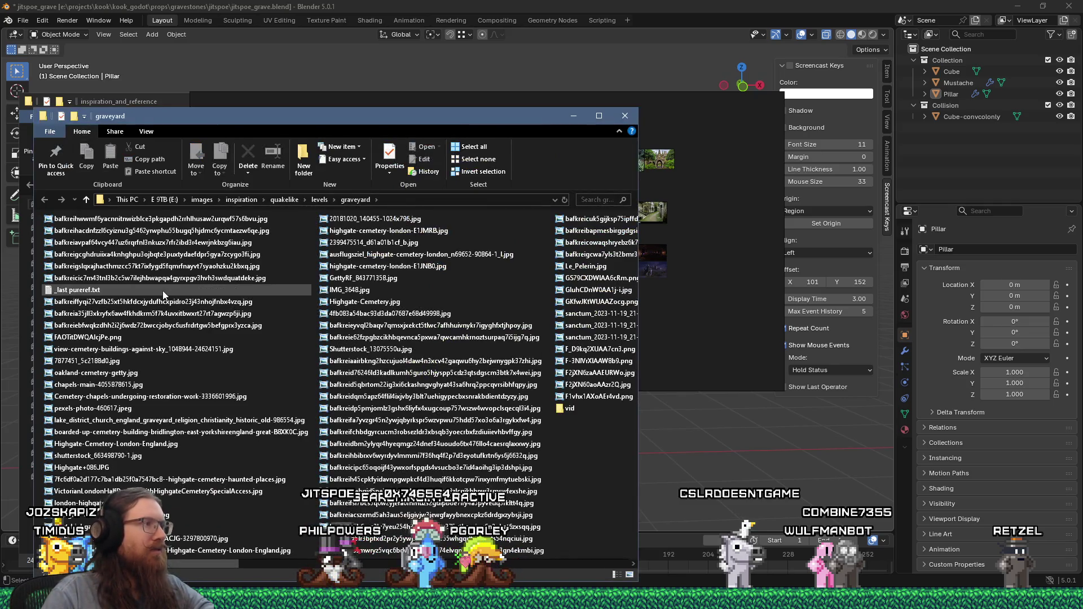
Step: Drag the top six graveyard photos onto the PureRef board and normalize all image sizes
left_click_drag(270, 290, 270, 218)
left_click_drag(276, 121, 804, 168)
left_click_drag(641, 296, 290, 317)
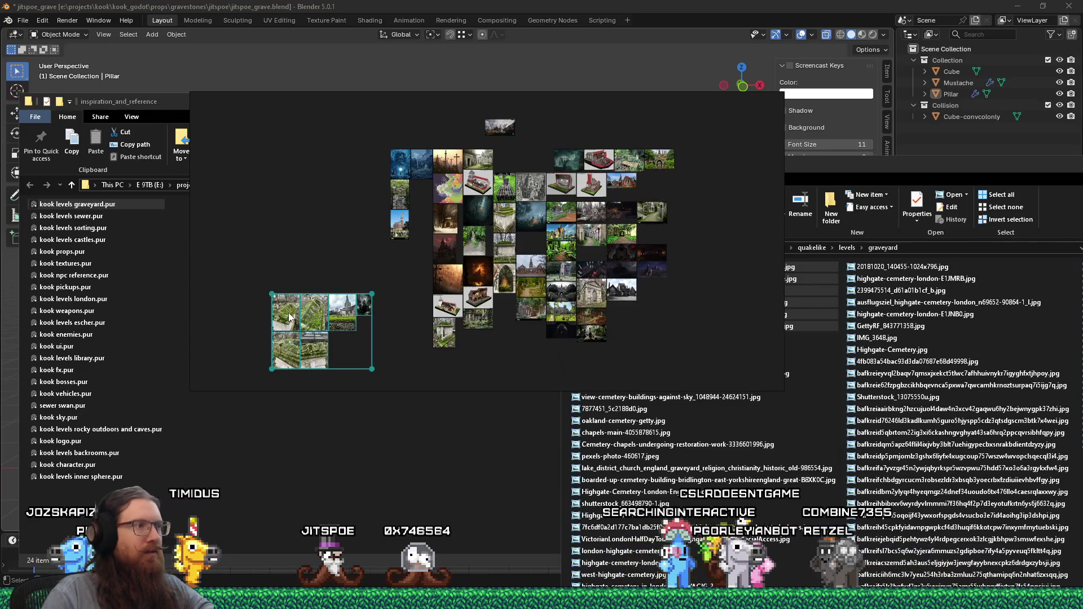
scroll(326, 306, "down", 3)
left_click_drag(623, 376, 250, 215)
right_click(318, 247)
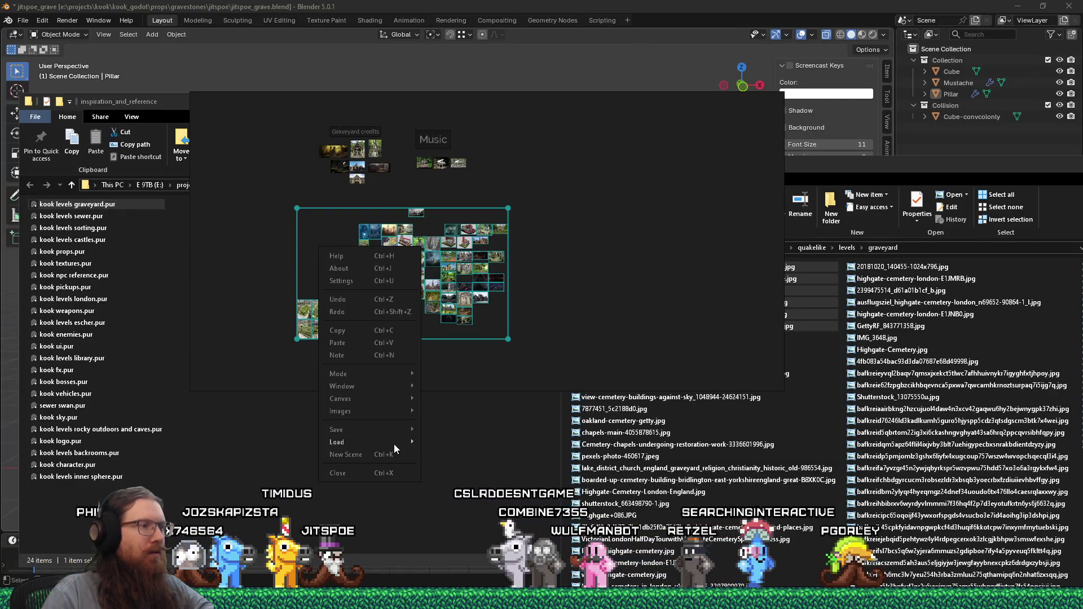
mouse_move(341, 411)
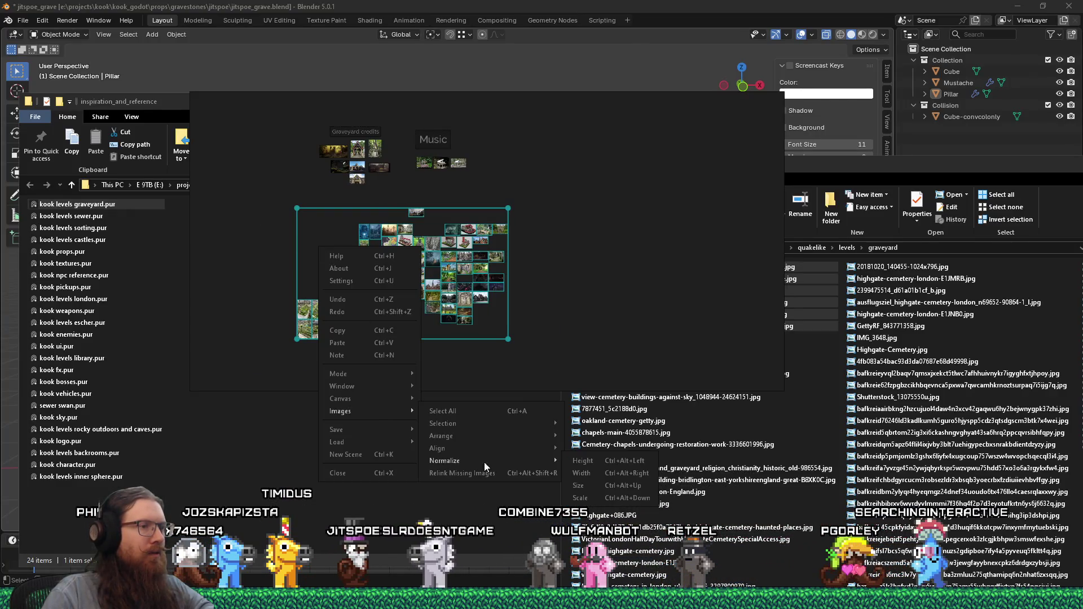
left_click(583, 460)
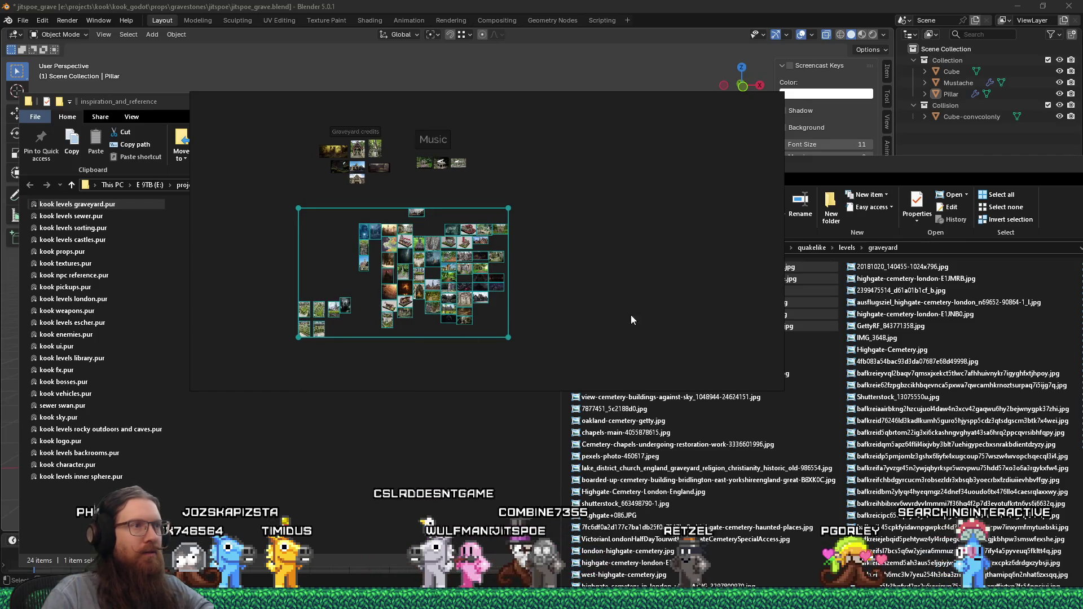
Step: View the _last pureref.txt note from the folder and close it
left_click(874, 166)
double_click(620, 348)
key("alt+F4")
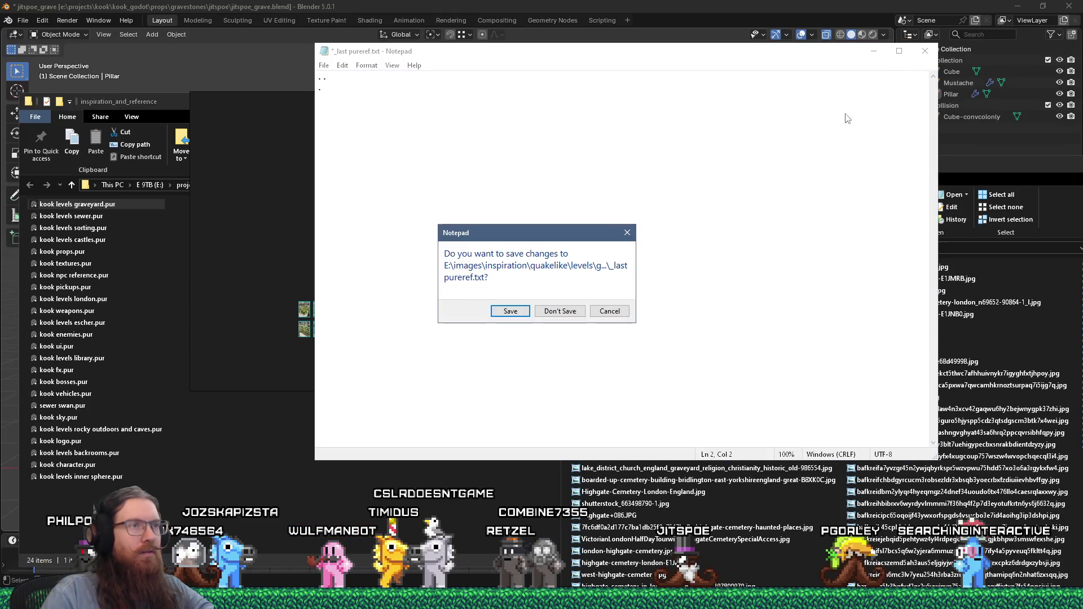
Step: Dismiss the Notepad save prompt, go up to quakelike > props and view a lantern image full size
left_click(510, 311)
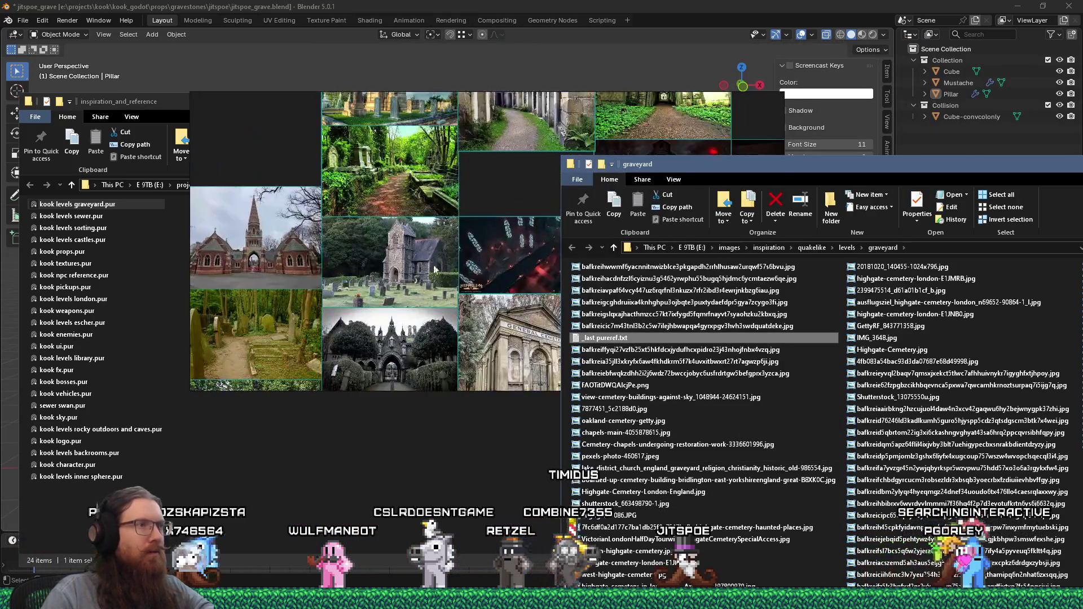
left_click(848, 251)
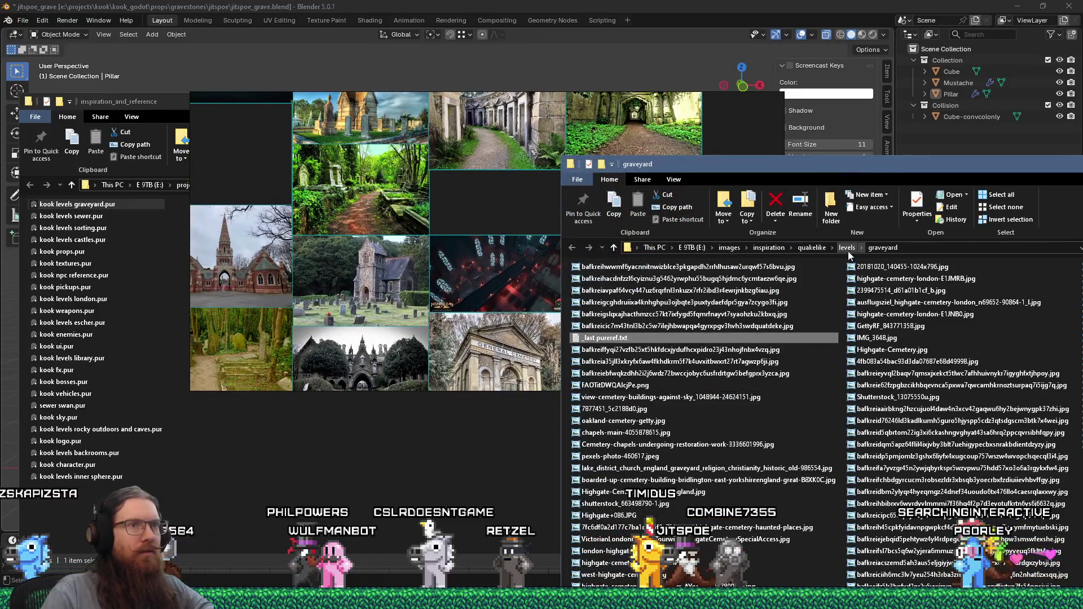
left_click(812, 248)
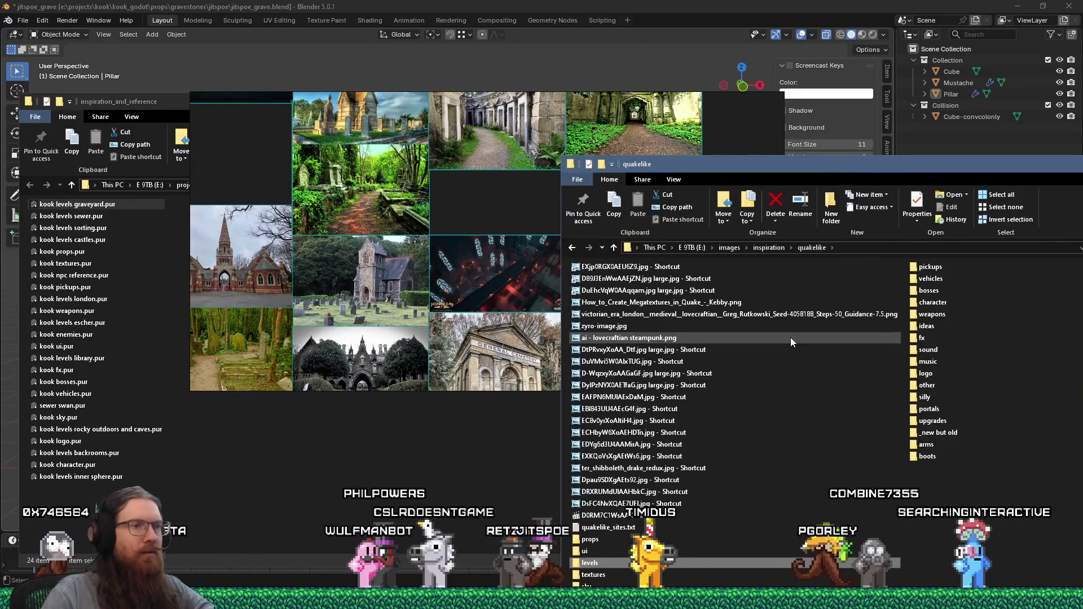
key("Up")
key("Up")
key("Return")
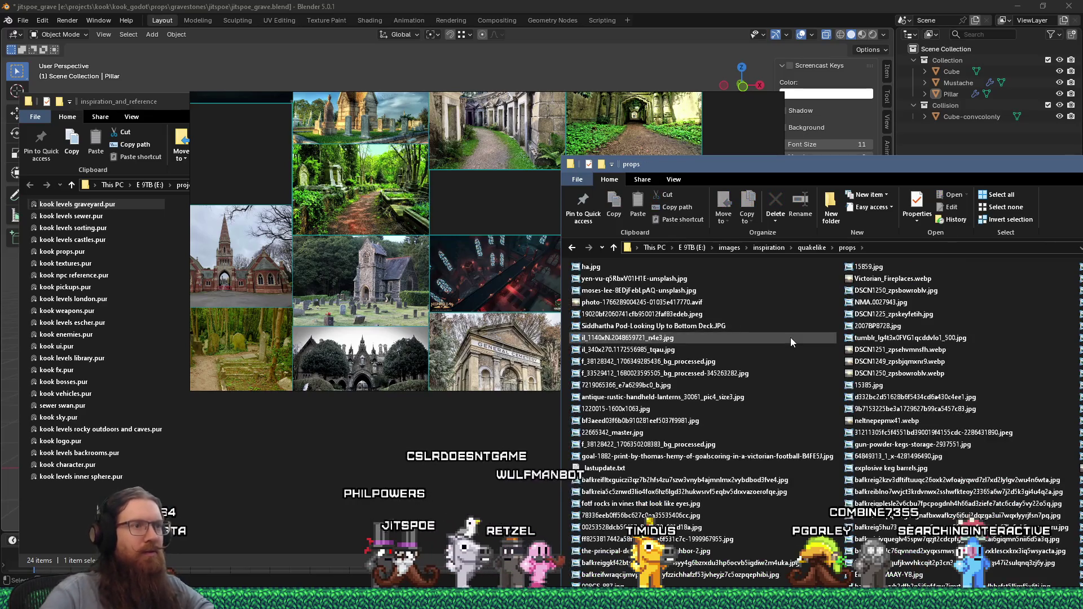
double_click(624, 458)
Step: Step back through six props photos, close Photo Viewer and return to the inspiration_and_reference folder
left_click(515, 572)
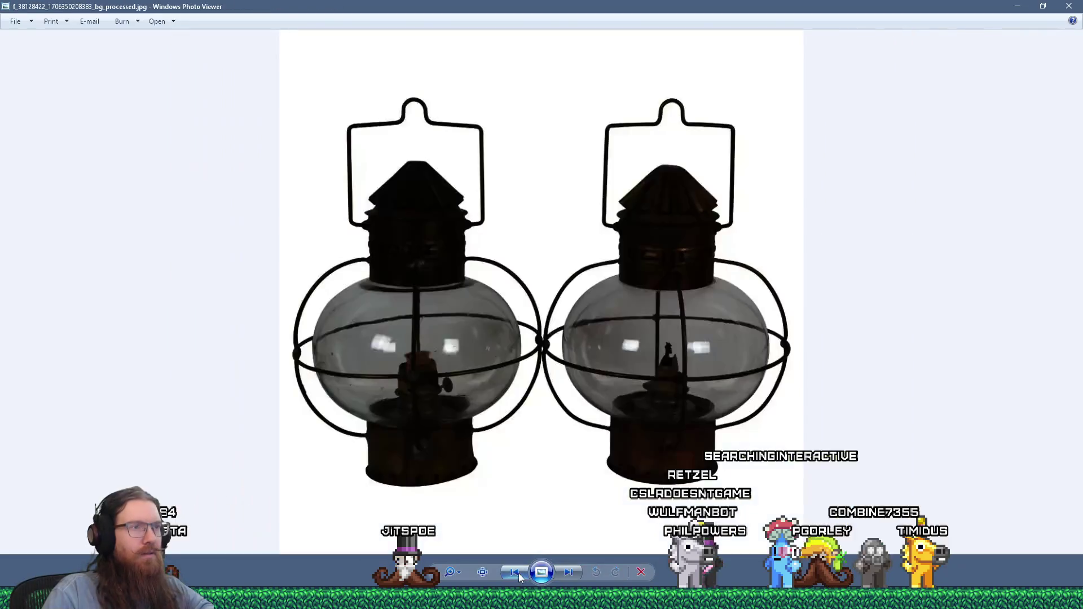
left_click(519, 575)
left_click(519, 574)
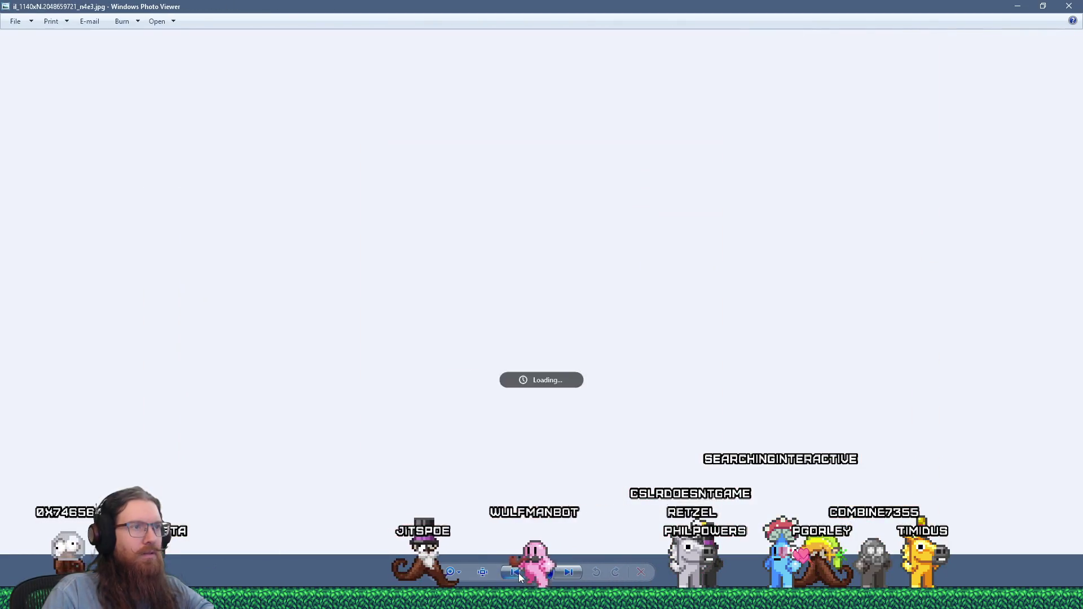
left_click(519, 574)
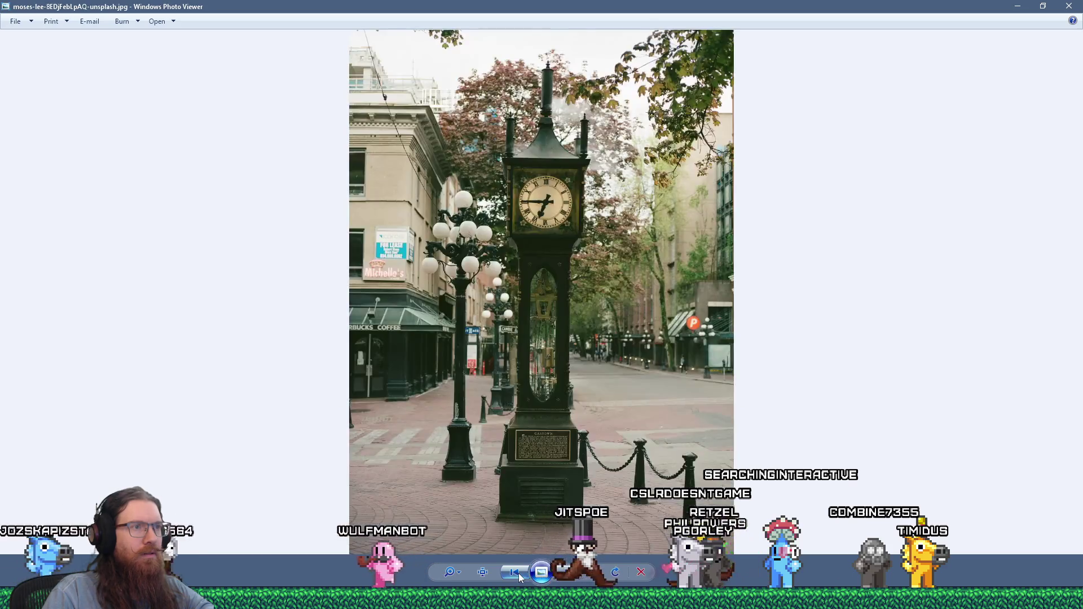
left_click(520, 574)
left_click(520, 574)
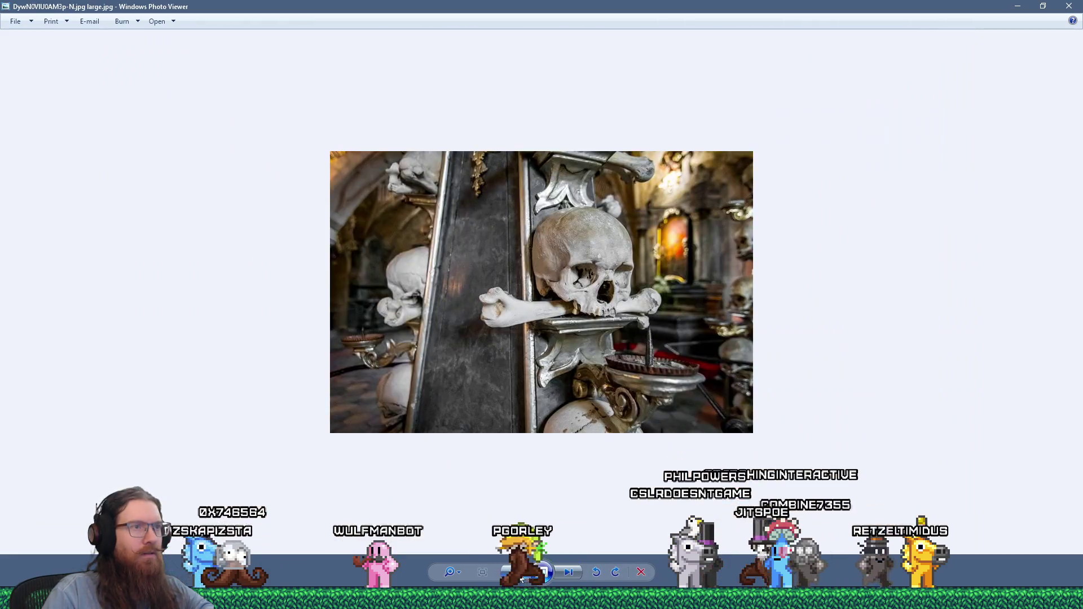
key("alt+F4")
left_click(467, 485)
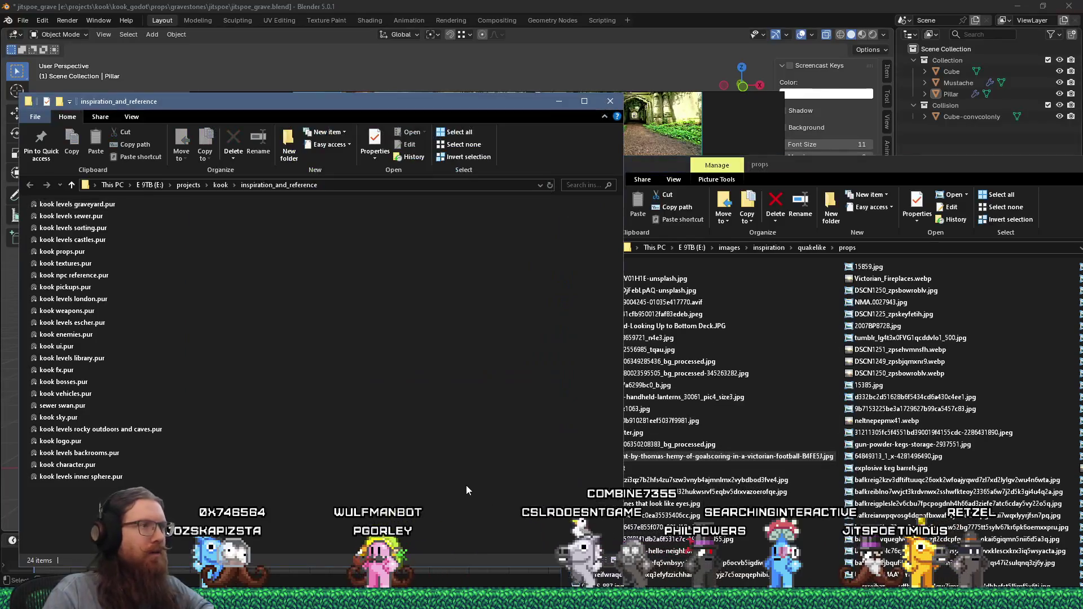
Step: Bring the PureRef board forward and make its window taller
left_click(633, 122)
middle_click_drag(575, 354, 474, 376)
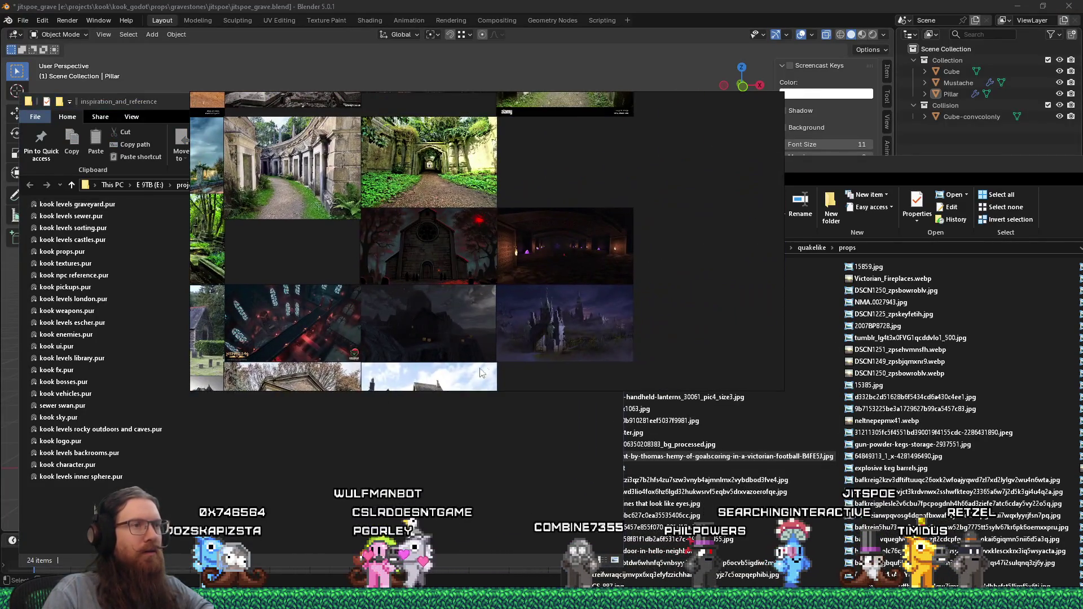
left_click_drag(548, 389, 546, 482)
middle_click_drag(547, 481, 688, 308)
scroll(688, 308, "up", 3)
scroll(624, 342, "up", 2)
scroll(623, 345, "down", 2)
scroll(498, 280, "up", 2)
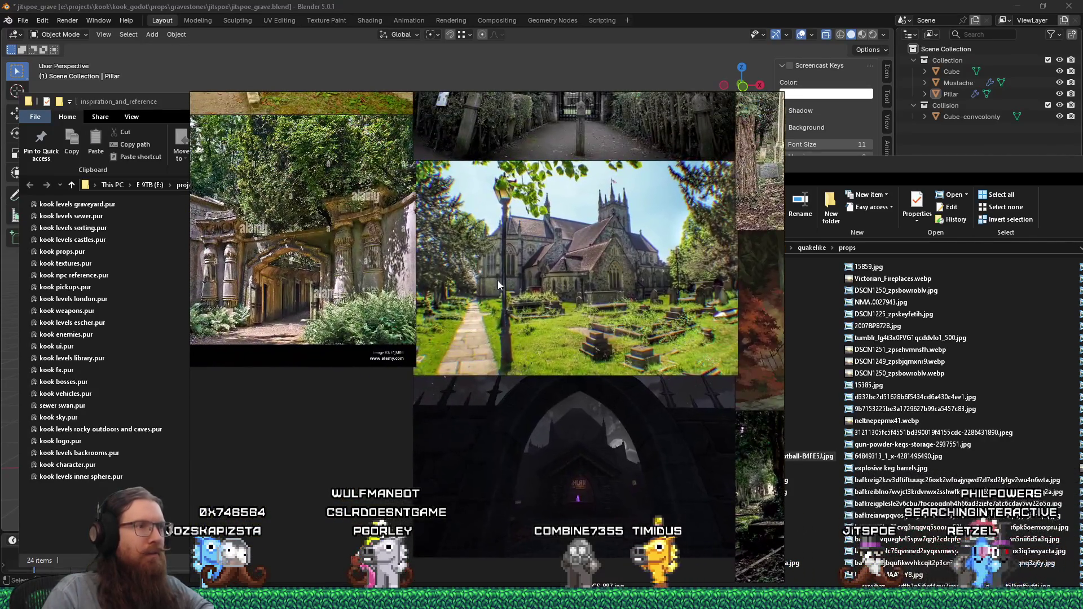
scroll(447, 181, "down", 2)
scroll(462, 316, "down", 2)
scroll(462, 316, "down", 1)
scroll(540, 210, "up", 2)
Step: Pan past the cabin cutaways and mausoleum to the mossy tomb photo, then switch to Firefox
middle_click_drag(540, 210, 468, 423)
scroll(485, 336, "up", 1)
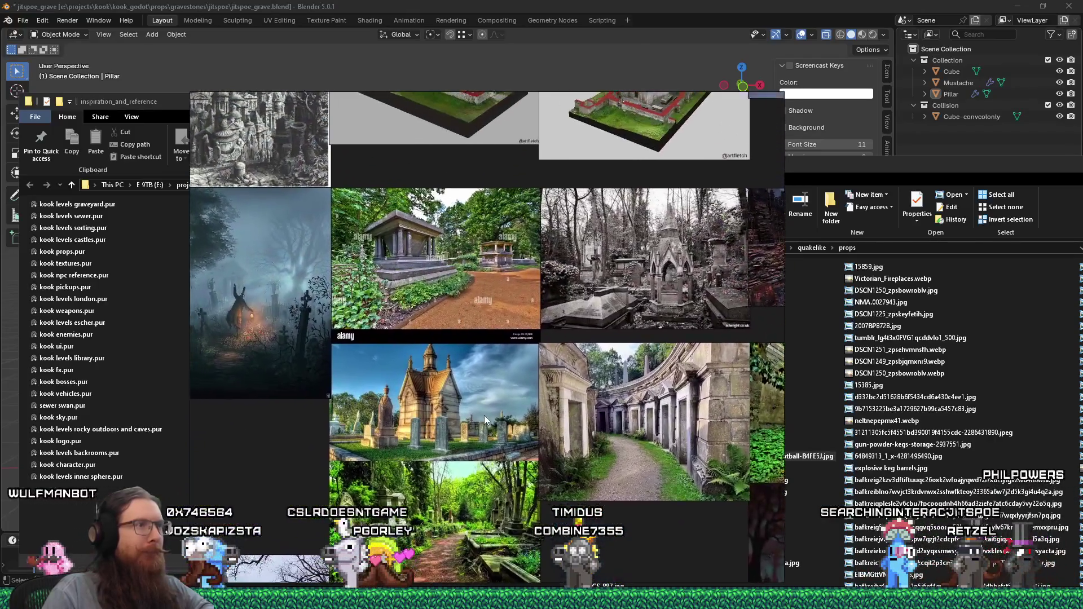
scroll(480, 412, "up", 1)
scroll(507, 296, "up", 3)
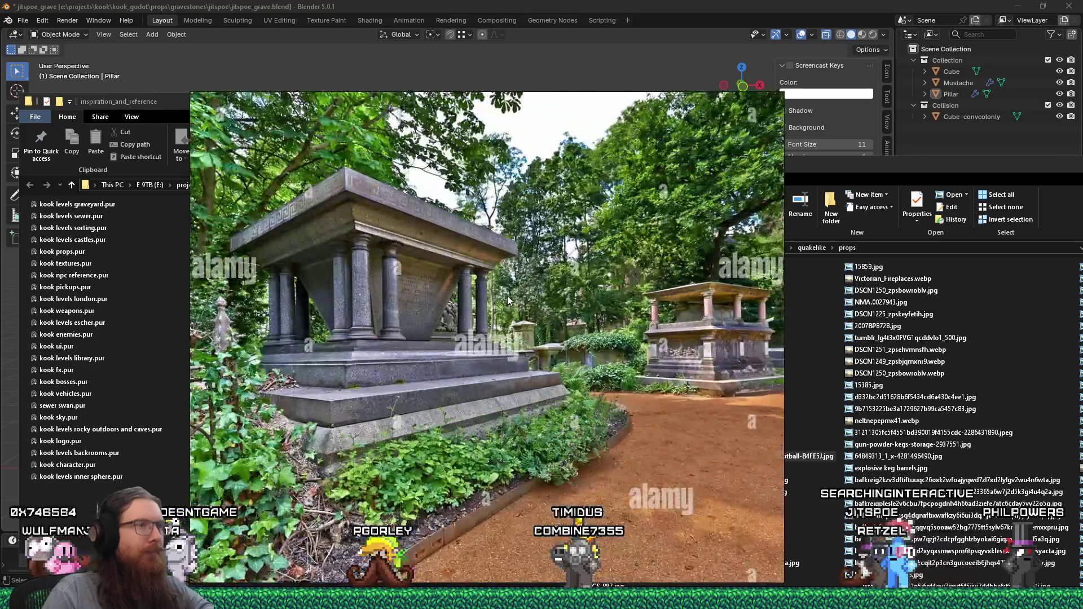
scroll(422, 326, "up", 2)
scroll(423, 318, "down", 3)
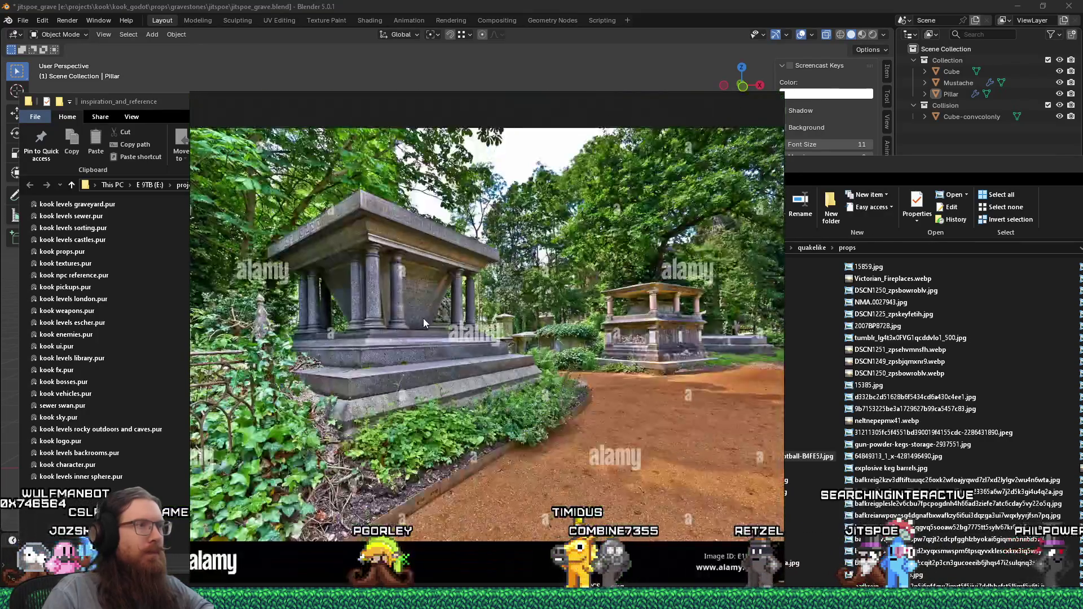
scroll(424, 317, "down", 2)
scroll(425, 312, "down", 2)
middle_click_drag(432, 292, 677, 288)
mouse_move(431, 366)
middle_mouse_down()
mouse_move(549, 354)
mouse_move(707, 254)
middle_mouse_up()
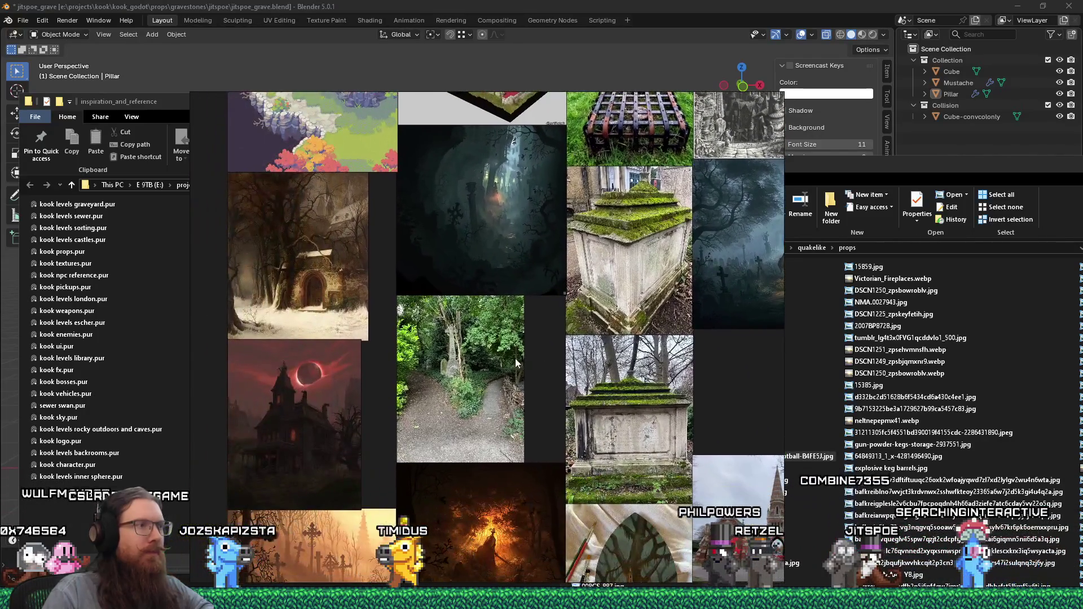
middle_click_drag(518, 358, 554, 249)
middle_click_drag(537, 341, 534, 312)
scroll(522, 448, "down", 1)
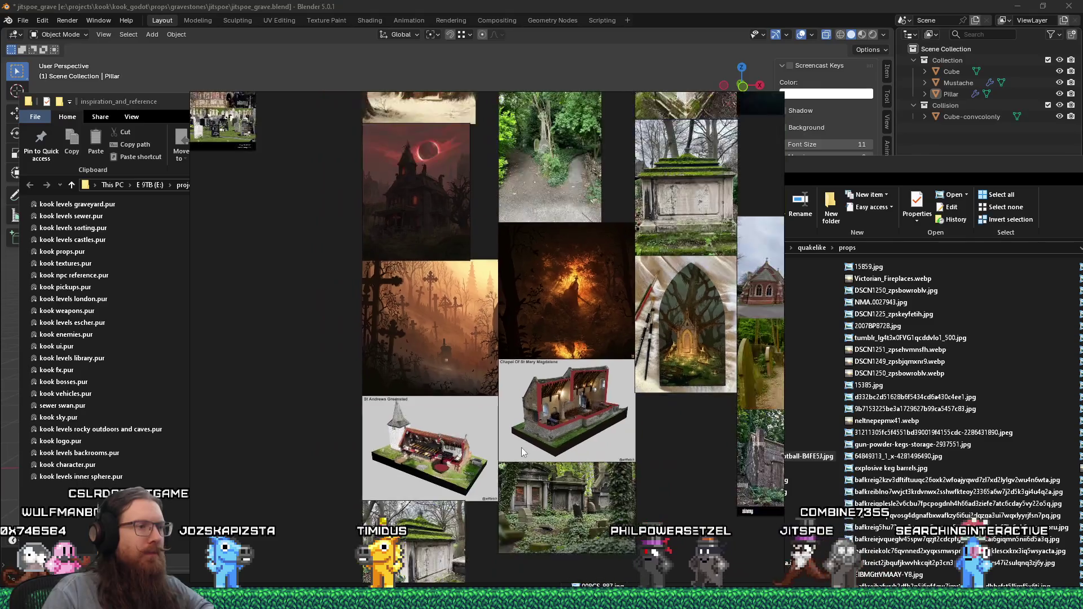
middle_click_drag(522, 448, 522, 269)
scroll(512, 382, "up", 3)
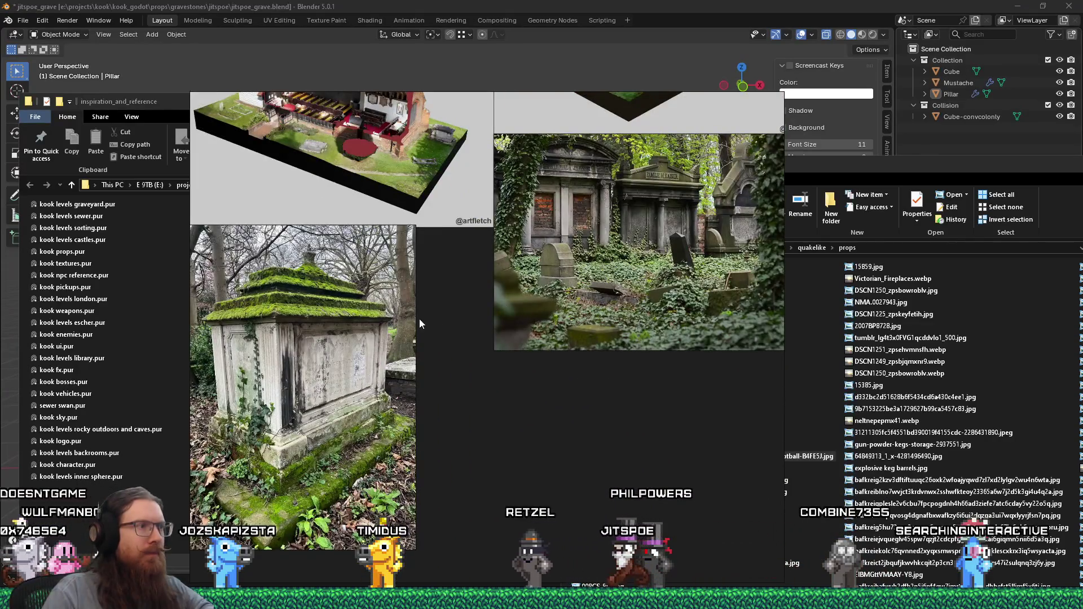
middle_click_drag(634, 253, 471, 333)
scroll(471, 332, "up", 2)
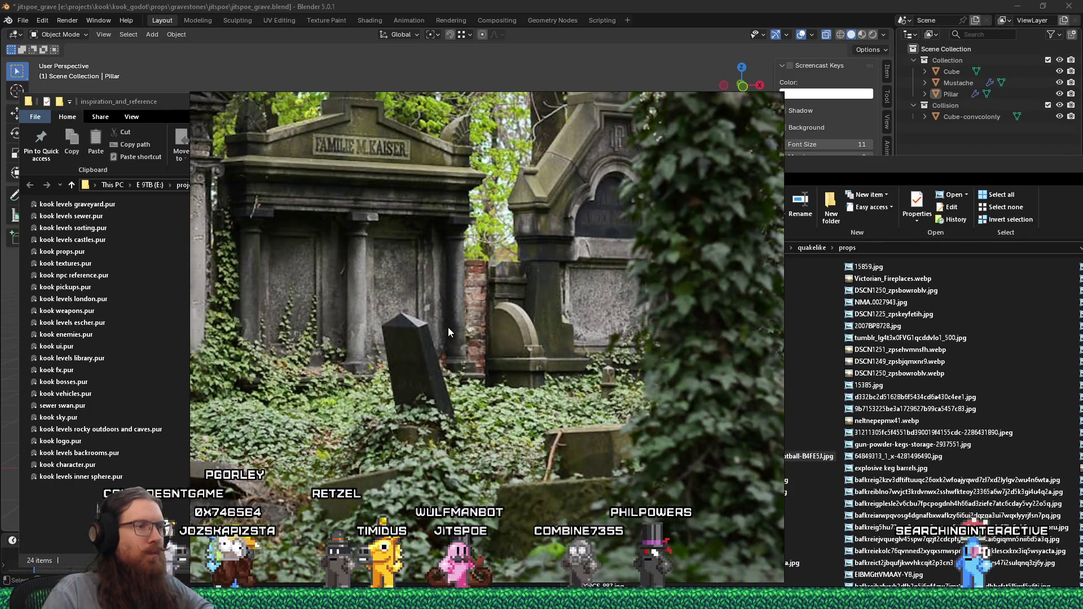
scroll(449, 328, "down", 2)
middle_click_drag(428, 200, 502, 373)
scroll(664, 278, "up", 2)
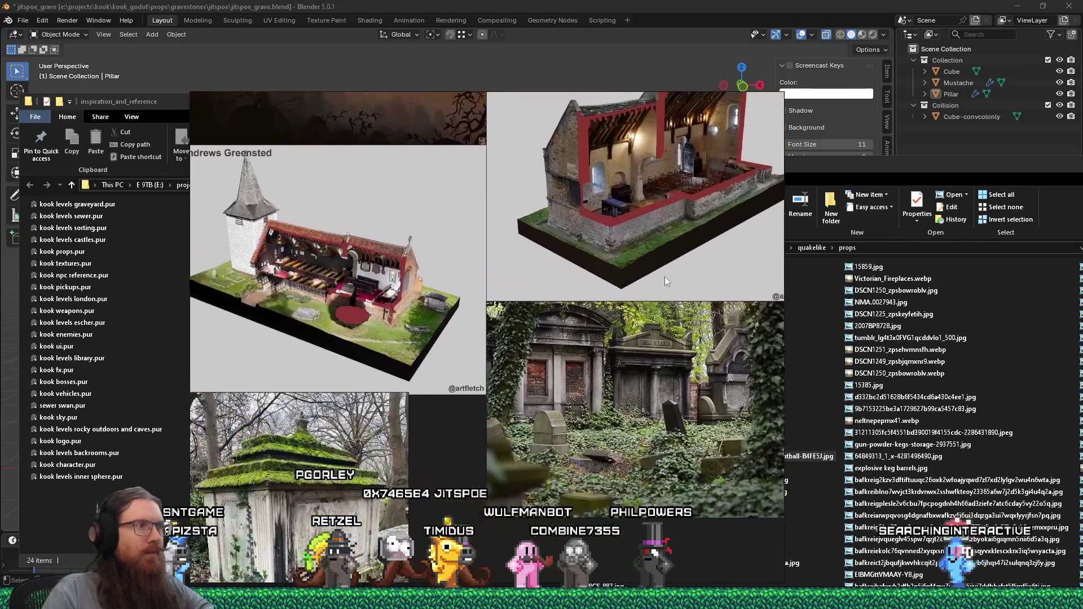
middle_click_drag(664, 277, 548, 291)
scroll(548, 290, "up", 1)
scroll(542, 343, "up", 2)
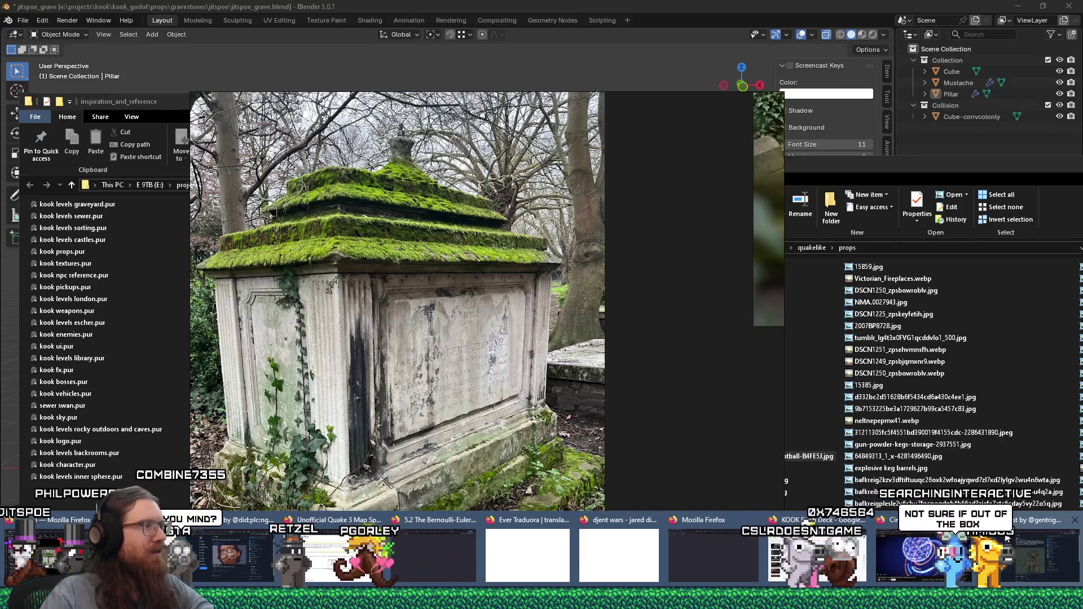
left_click(998, 550)
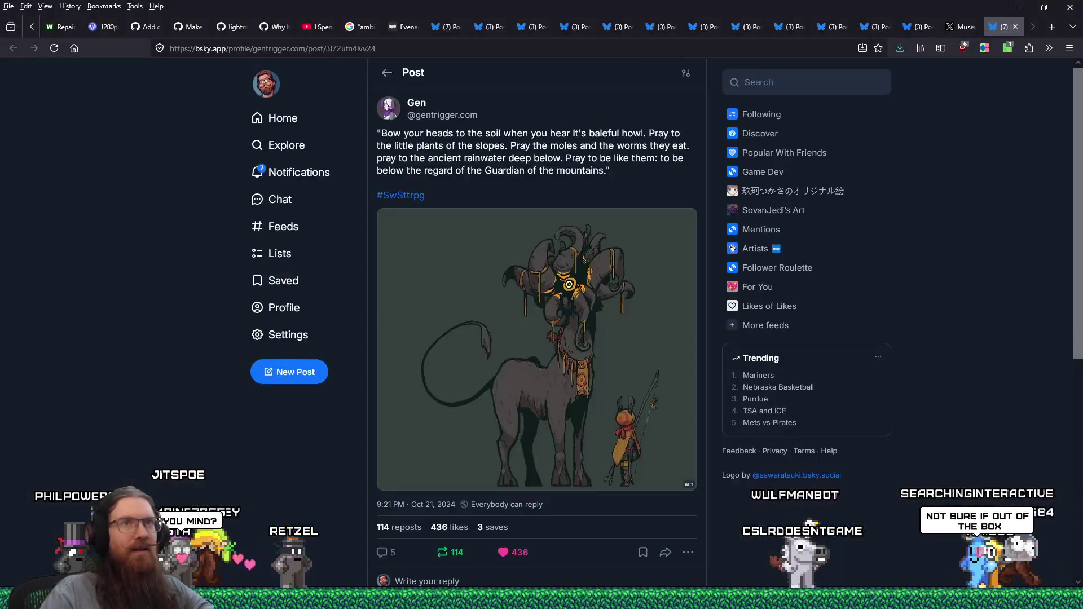
Step: Search DuckDuckGo for 'blender physics based particle brushes' in a new tab
left_click(1053, 27)
type("blender p")
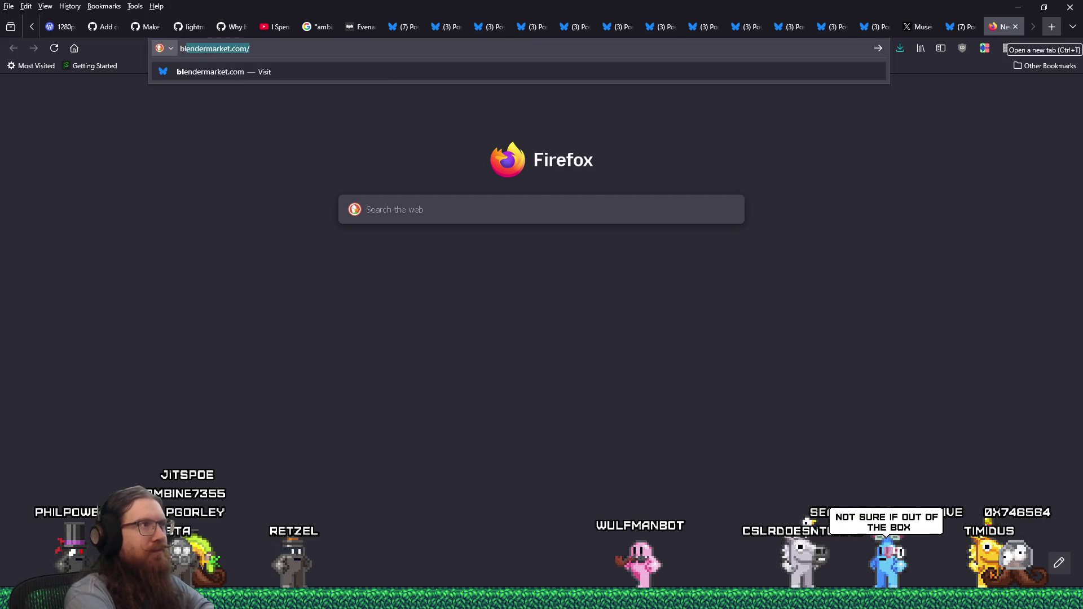
type("hysics based particle brushes")
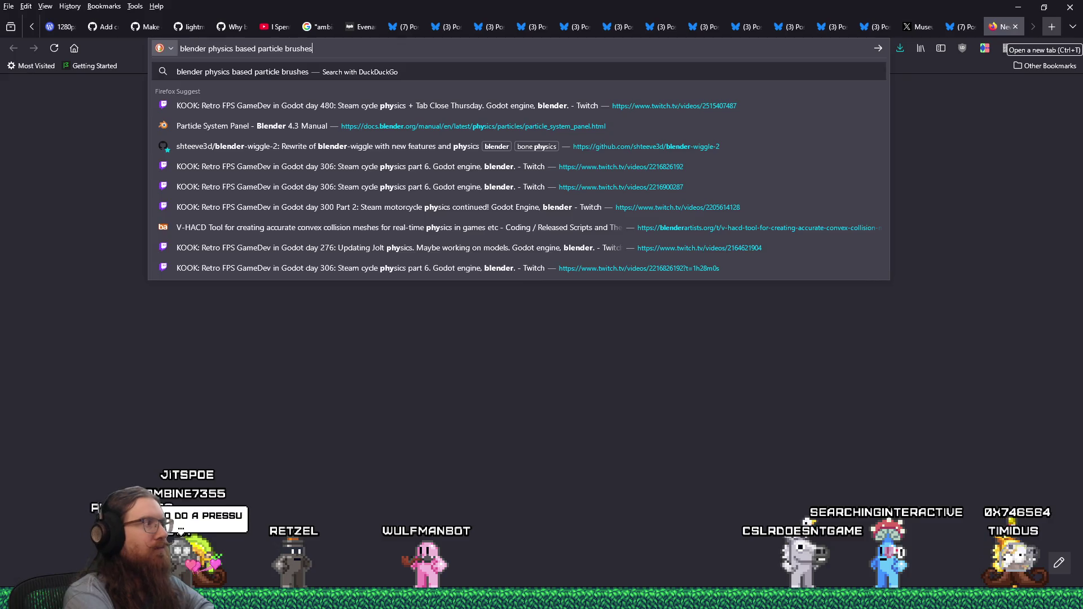
key("Return")
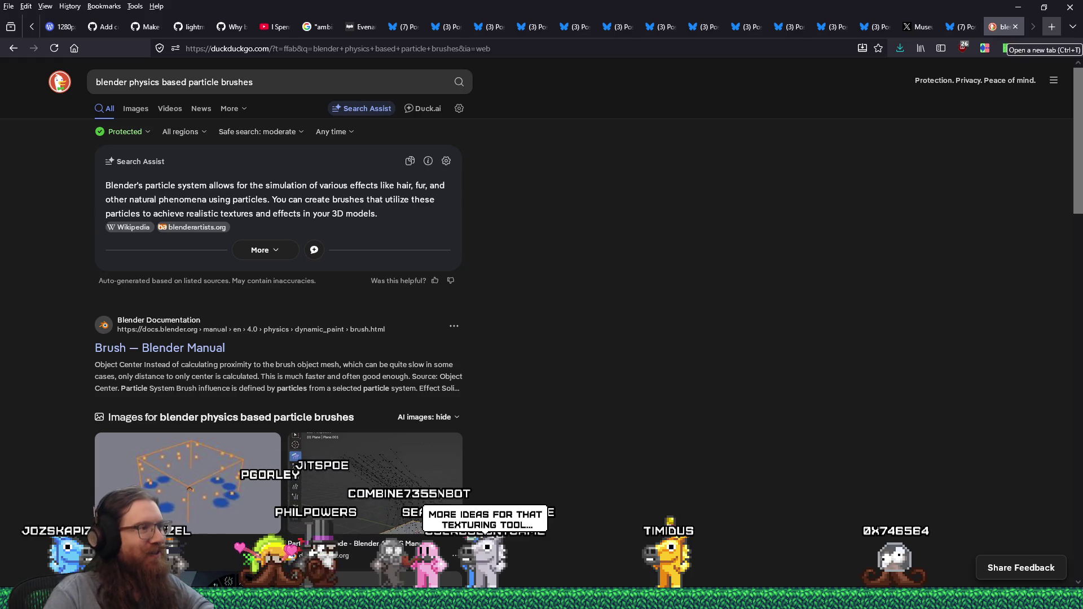
scroll(915, 225, "down", 5)
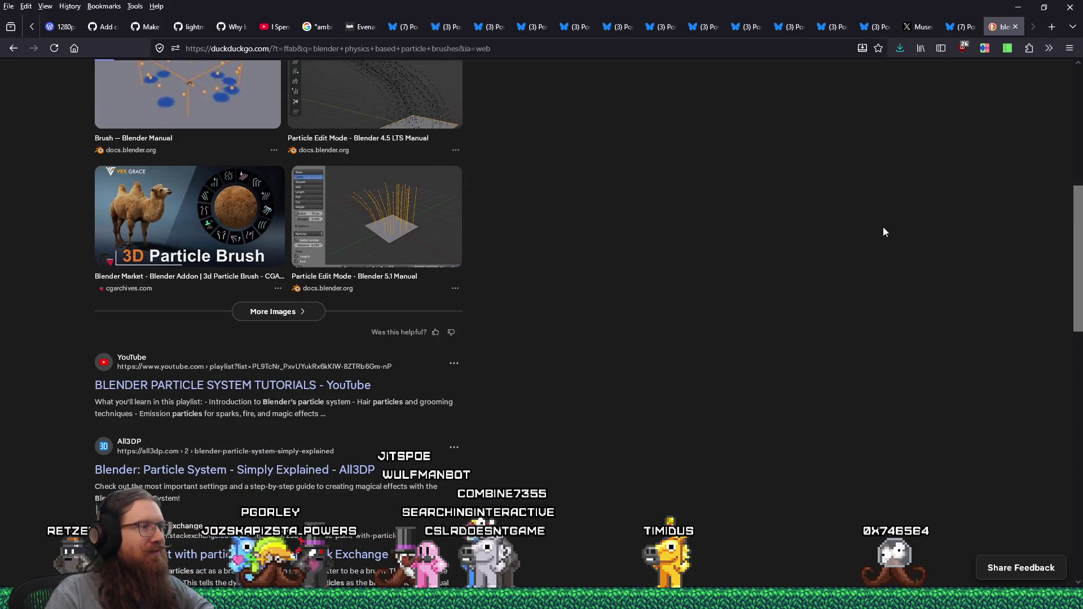
scroll(883, 227, "up", 3)
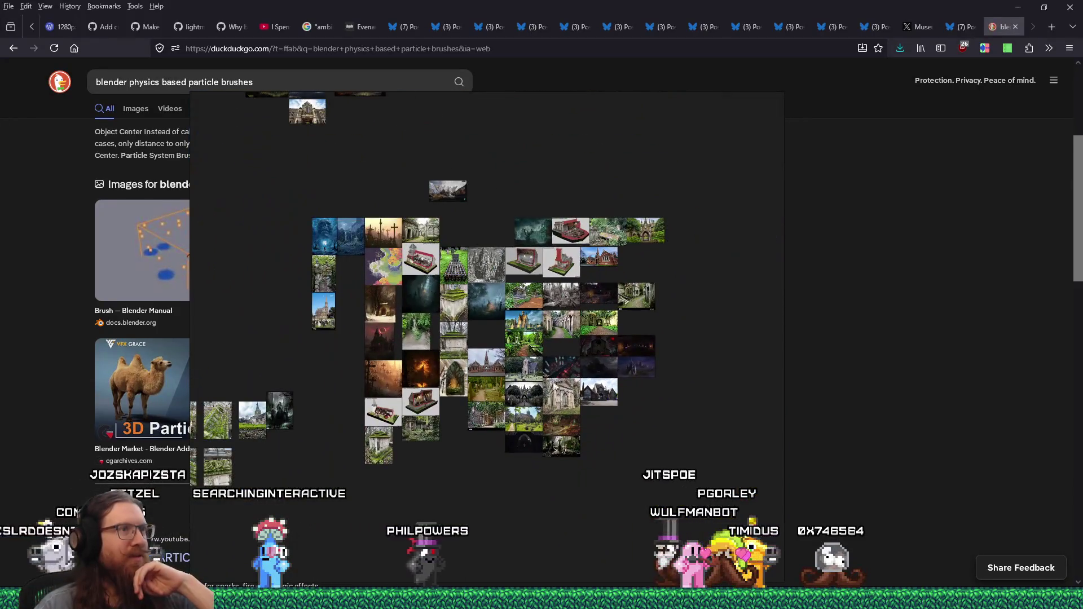
Step: Select every image on the PureRef reference board with a selection box
left_click_drag(645, 460, 331, 238)
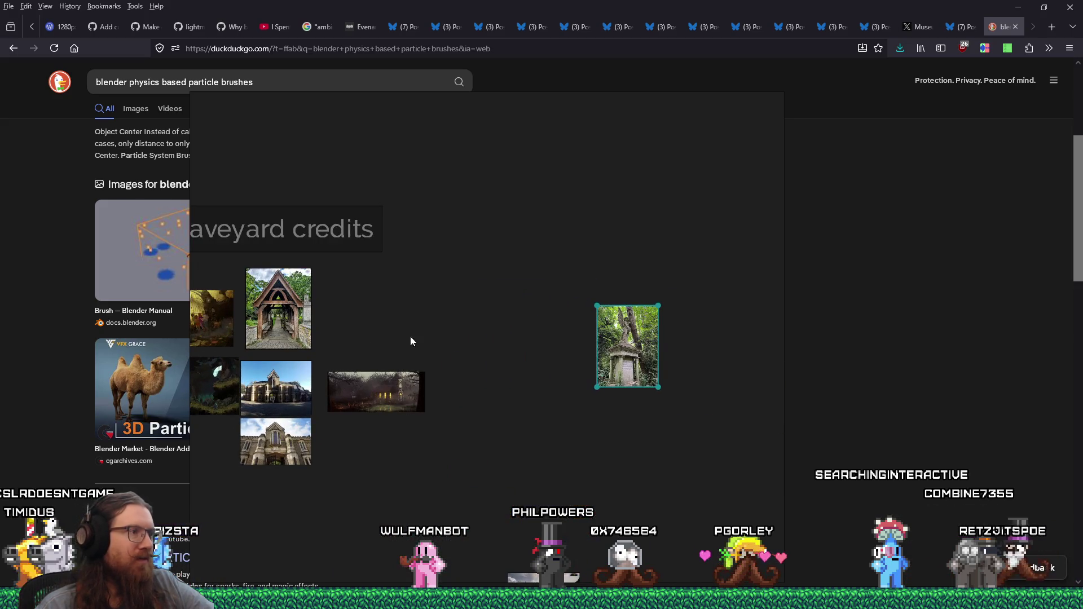
Step: Add a 'My tombstone' text note and place it above the overgrown tomb photo
double_click(569, 296)
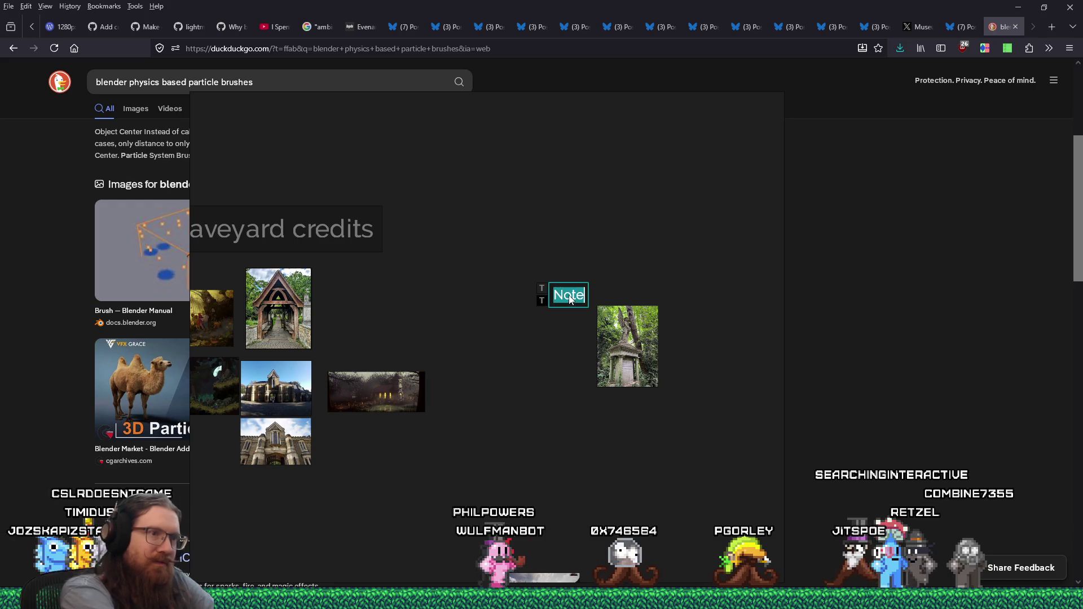
type("M")
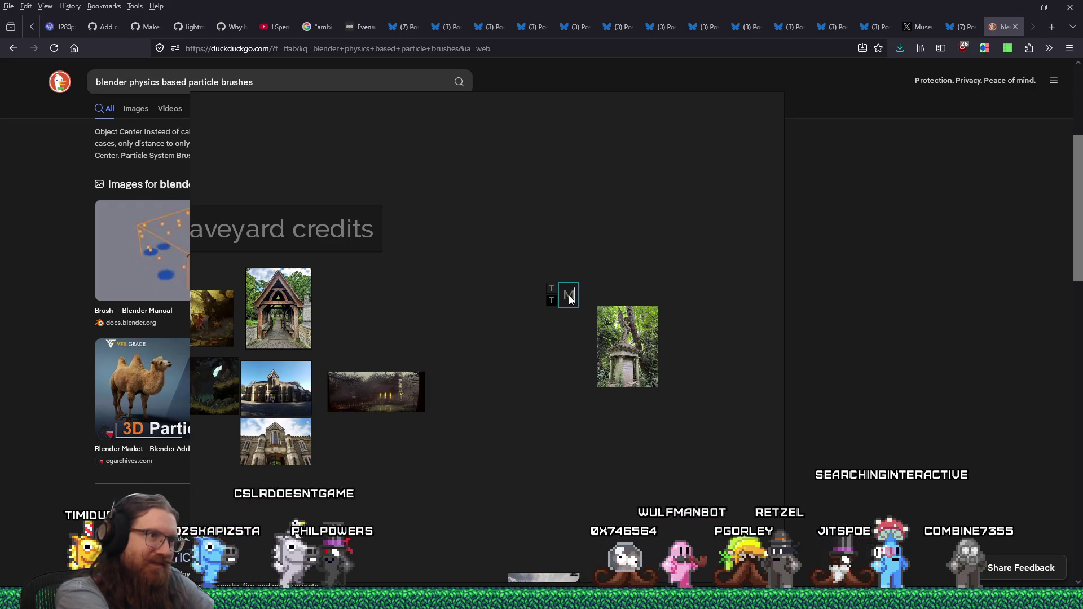
type("y tombstone")
key("Escape")
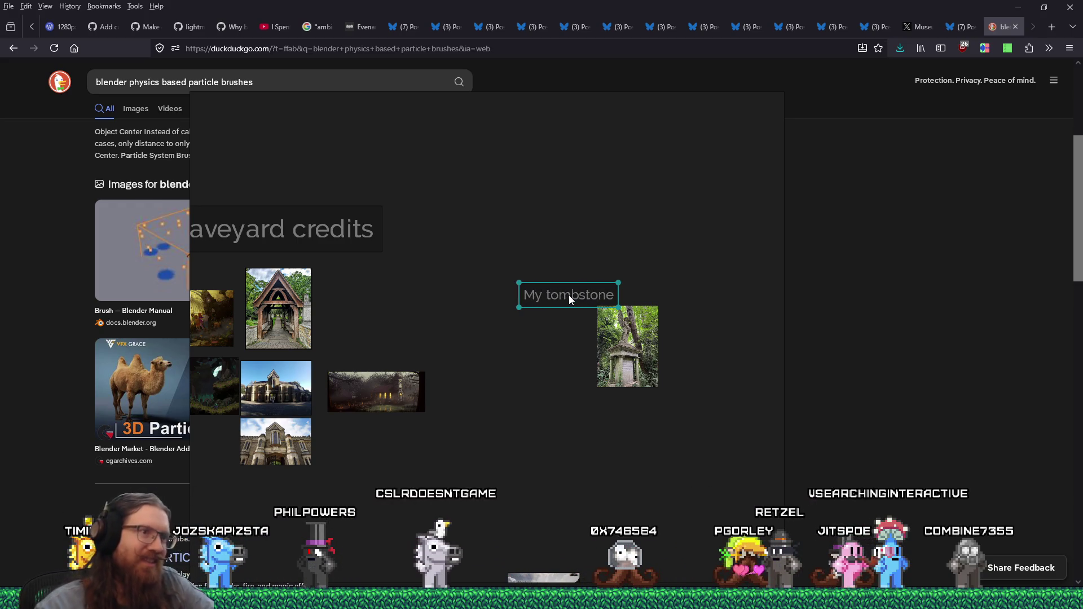
left_click_drag(591, 297, 628, 286)
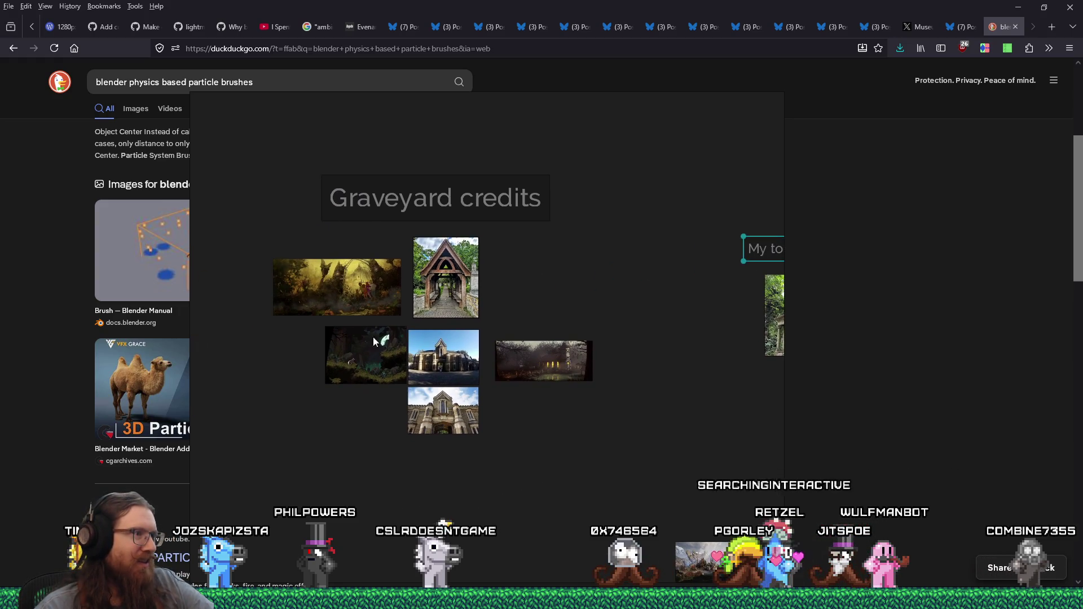
scroll(420, 306, "up", 5)
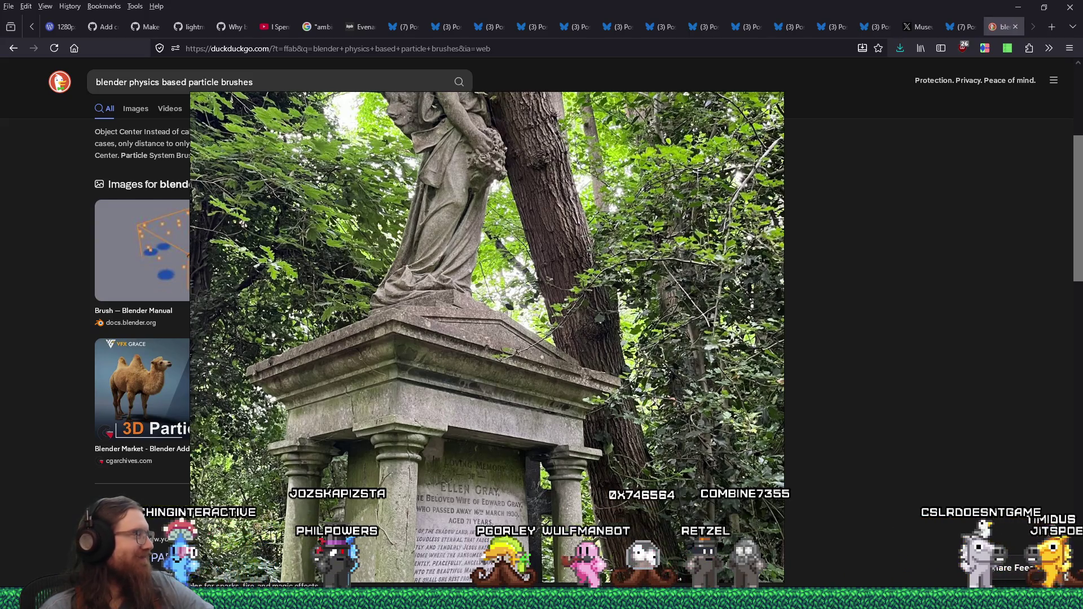
scroll(507, 302, "down", 5)
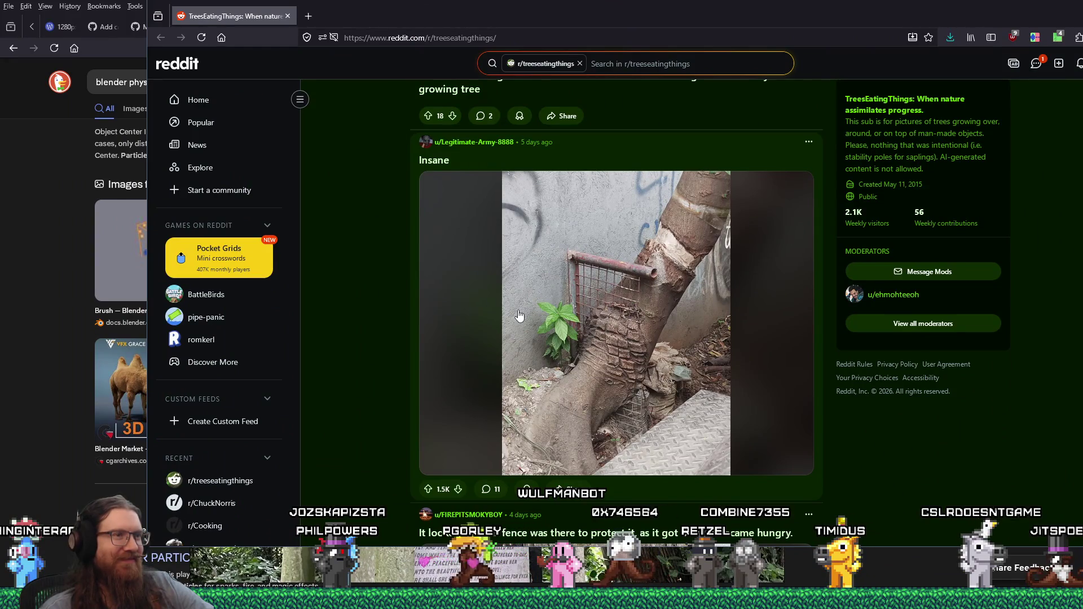
scroll(518, 316, "down", 3)
scroll(549, 338, "down", 3)
scroll(619, 336, "down", 3)
scroll(619, 336, "down", 2)
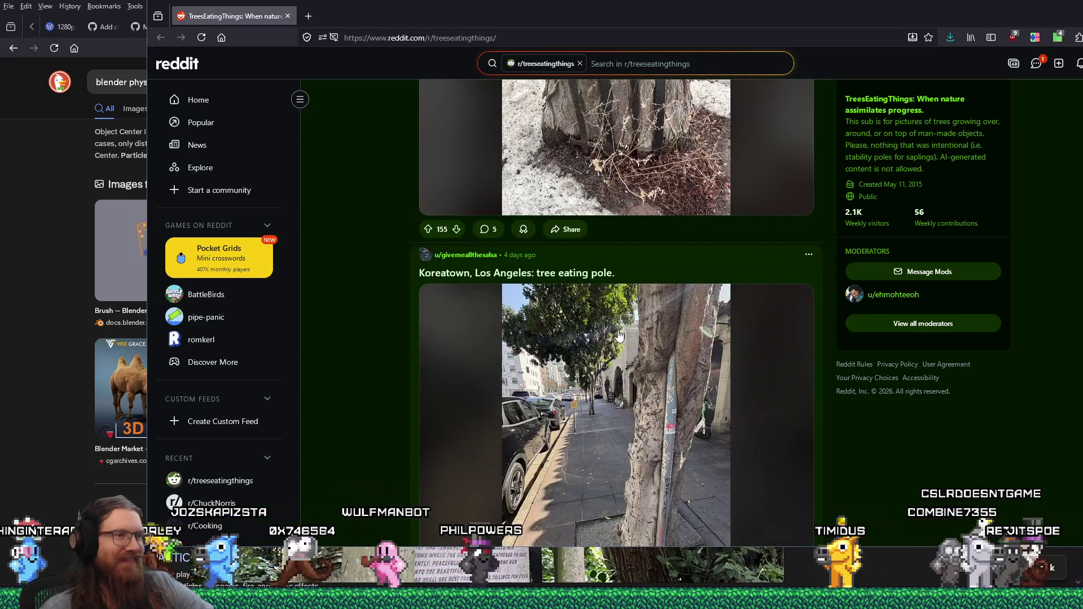
scroll(619, 337, "down", 2)
scroll(619, 336, "down", 3)
scroll(619, 336, "down", 3)
scroll(618, 337, "down", 3)
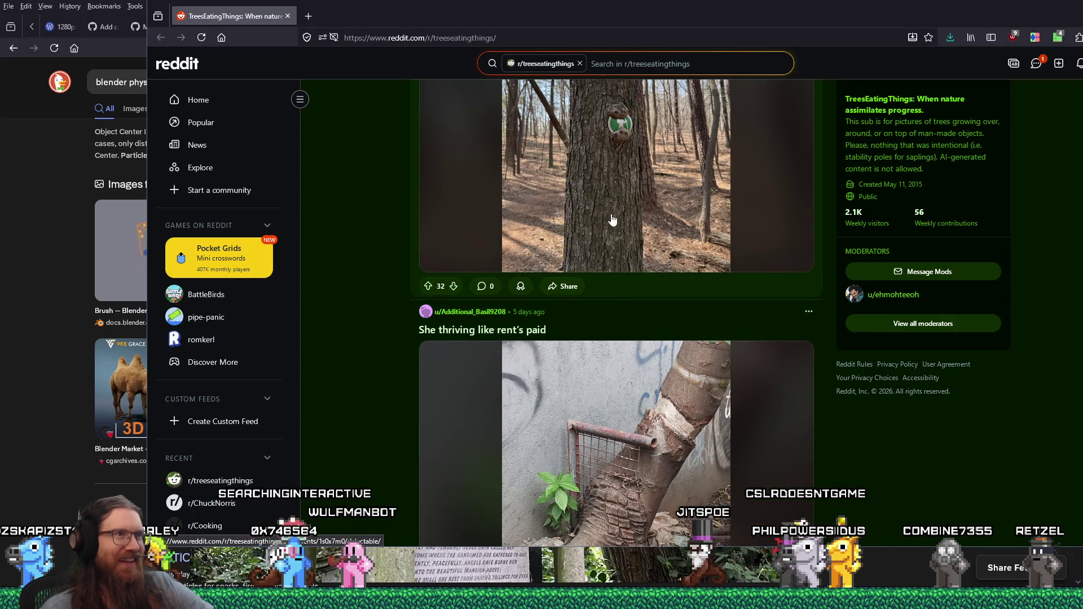
scroll(649, 315, "down", 1)
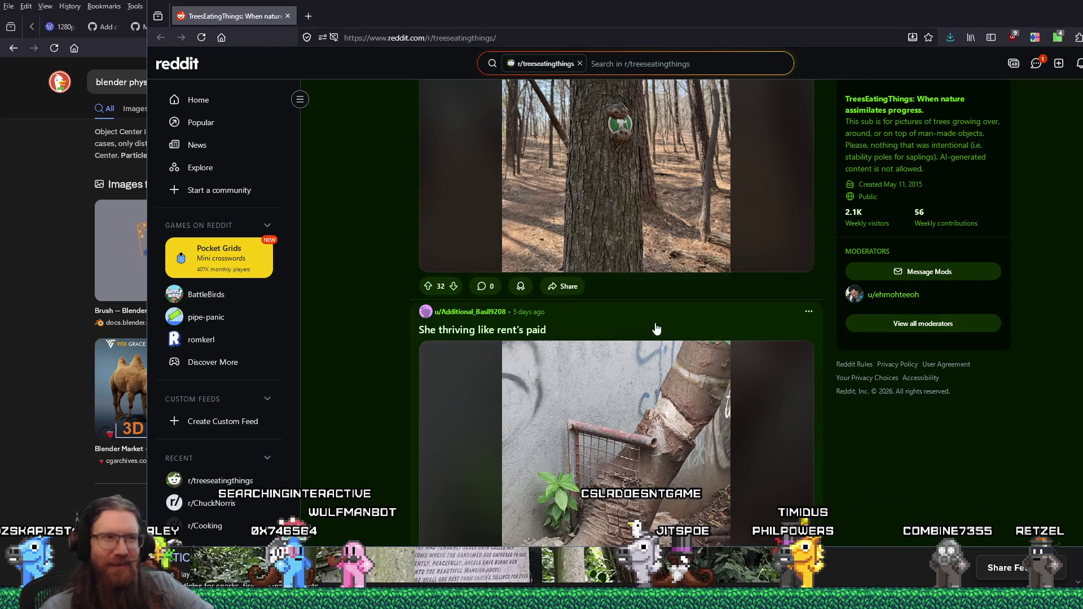
scroll(649, 314, "down", 5)
scroll(667, 345, "down", 3)
scroll(668, 346, "down", 4)
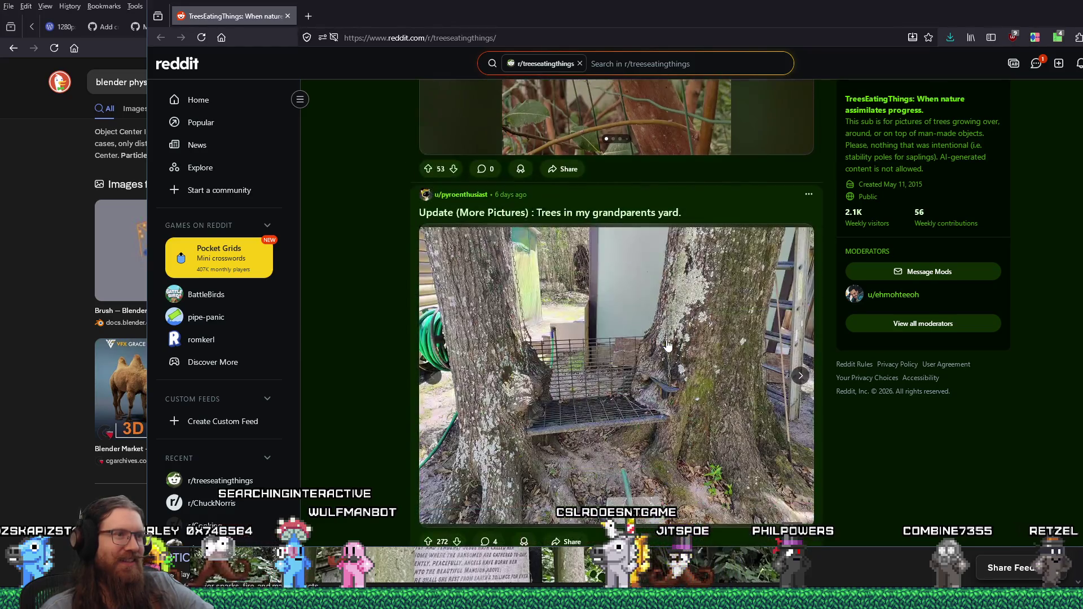
scroll(668, 345, "down", 2)
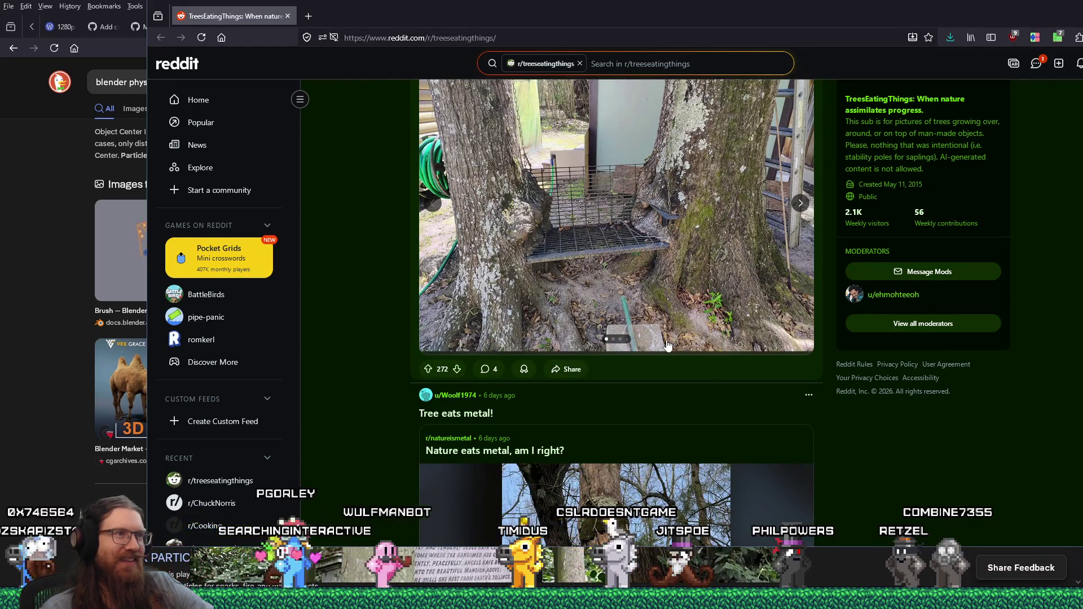
scroll(667, 345, "down", 3)
scroll(667, 346, "down", 1)
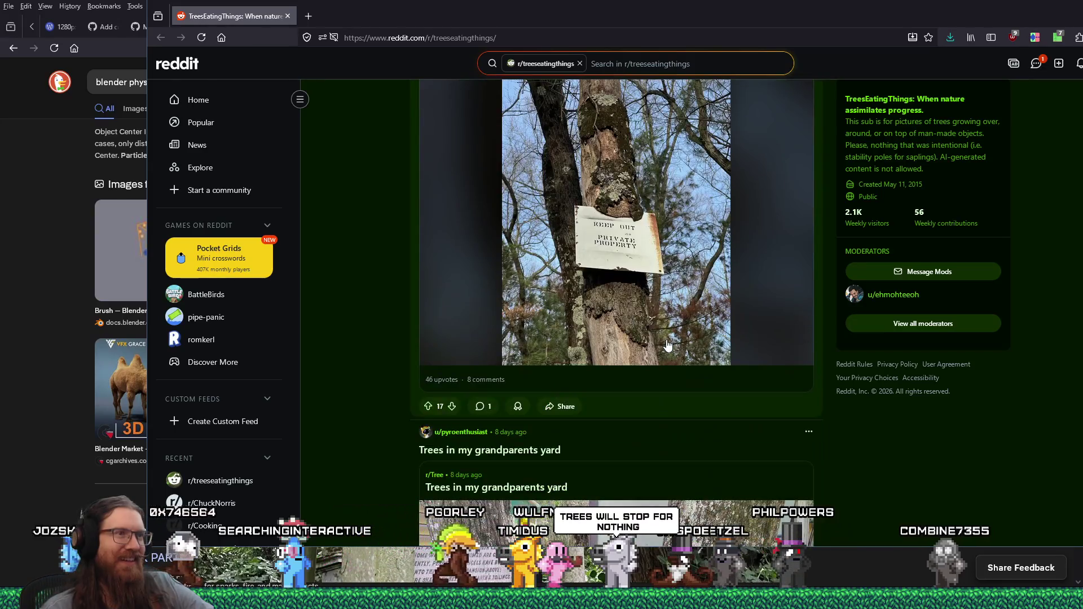
scroll(667, 346, "down", 3)
scroll(667, 345, "down", 2)
scroll(667, 345, "down", 1)
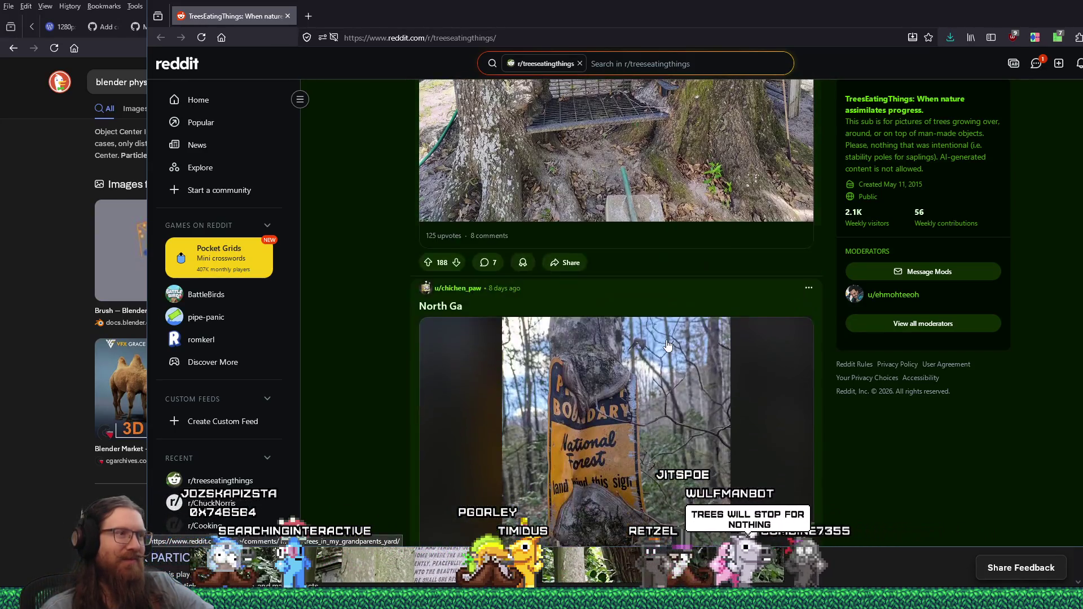
scroll(668, 345, "up", 3)
scroll(667, 345, "up", 1)
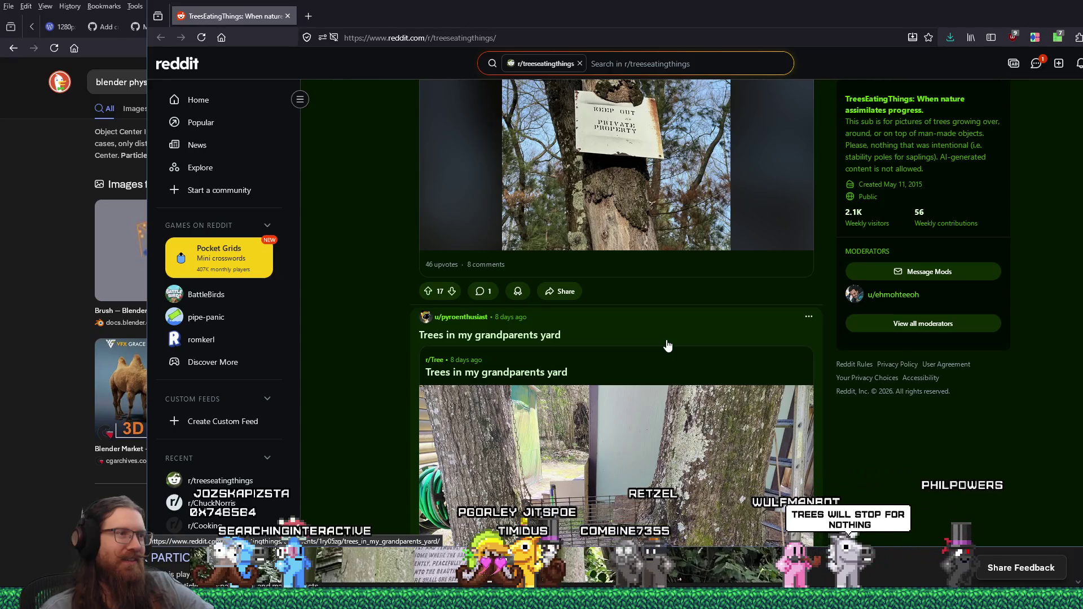
scroll(667, 346, "up", 3)
scroll(667, 345, "down", 5)
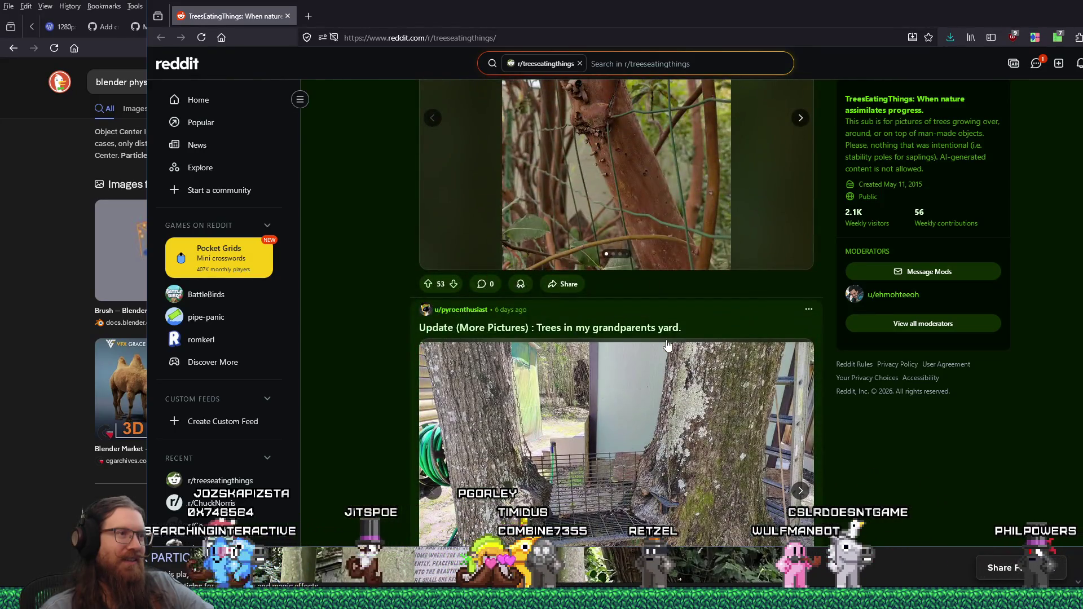
scroll(668, 345, "down", 5)
scroll(667, 346, "down", 3)
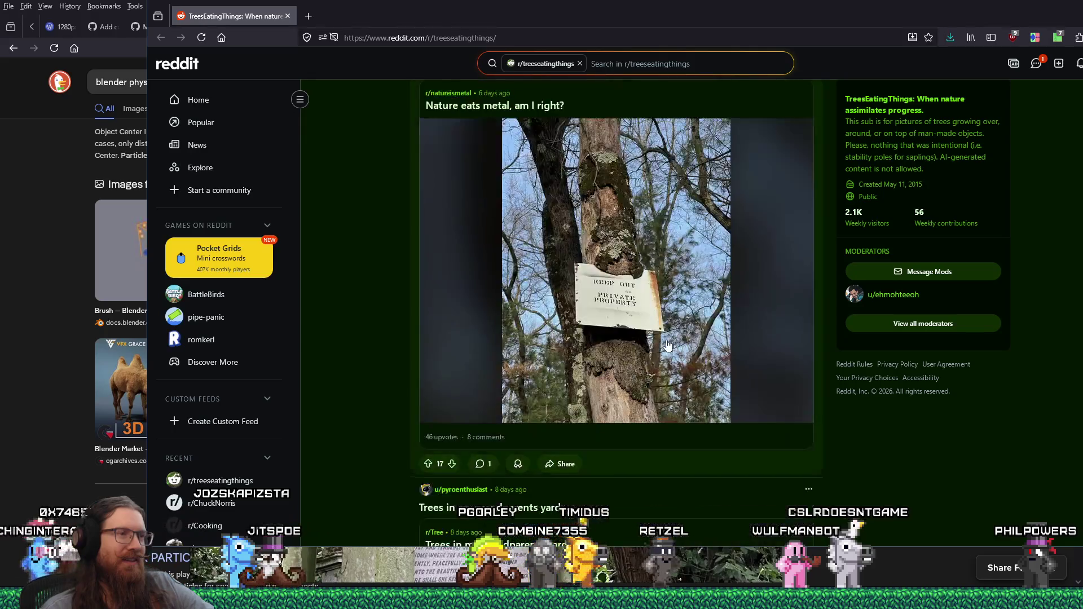
scroll(667, 346, "down", 4)
scroll(667, 346, "down", 3)
scroll(667, 345, "down", 2)
scroll(667, 346, "down", 3)
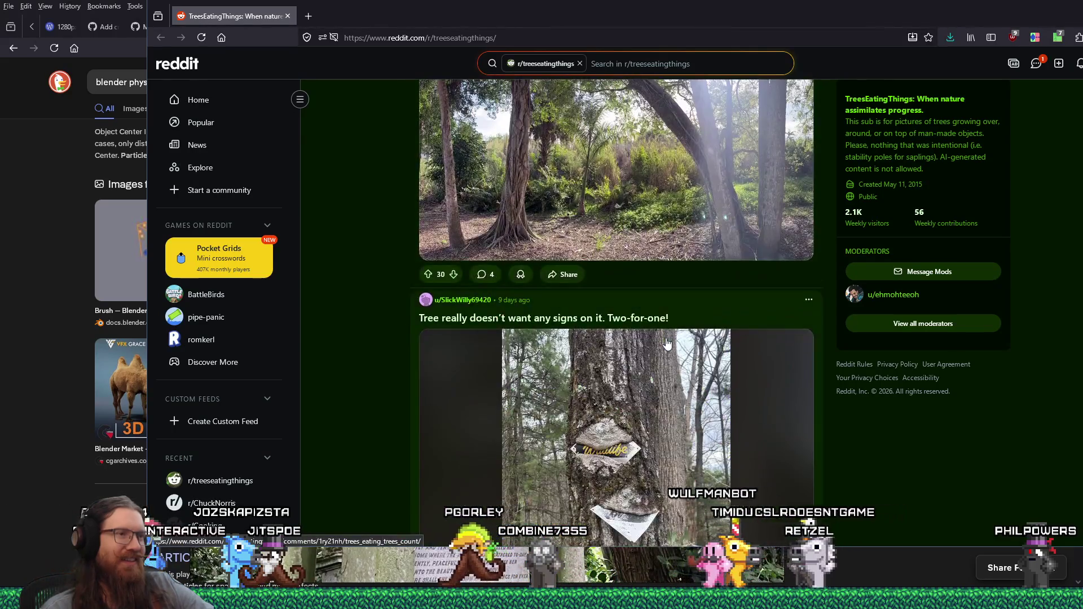
scroll(667, 346, "down", 3)
scroll(667, 345, "down", 3)
scroll(668, 345, "down", 2)
scroll(668, 346, "down", 3)
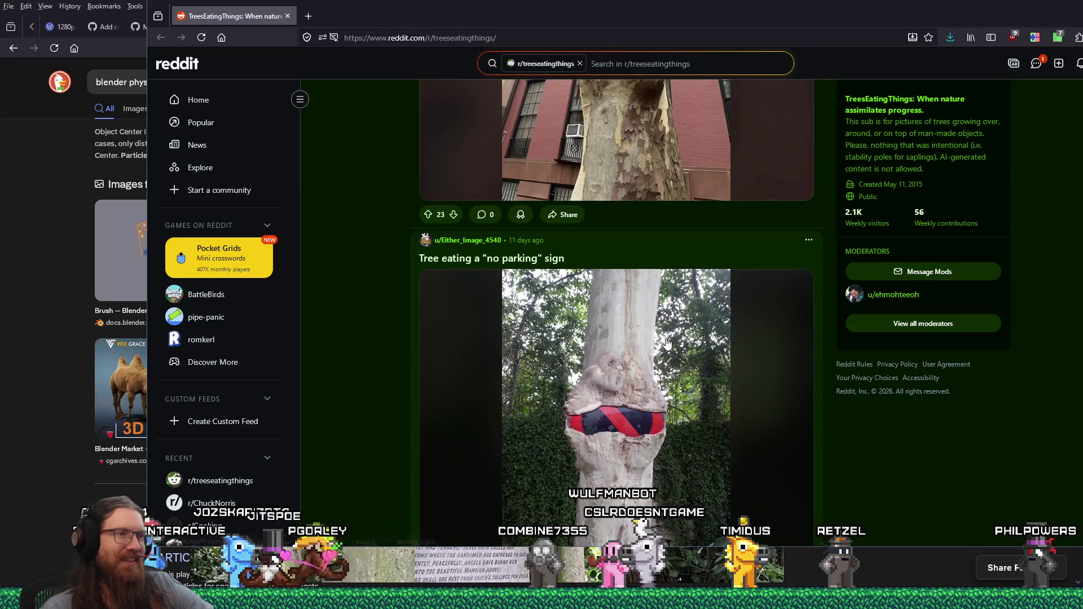
scroll(667, 345, "down", 3)
scroll(667, 346, "down", 3)
scroll(668, 345, "down", 4)
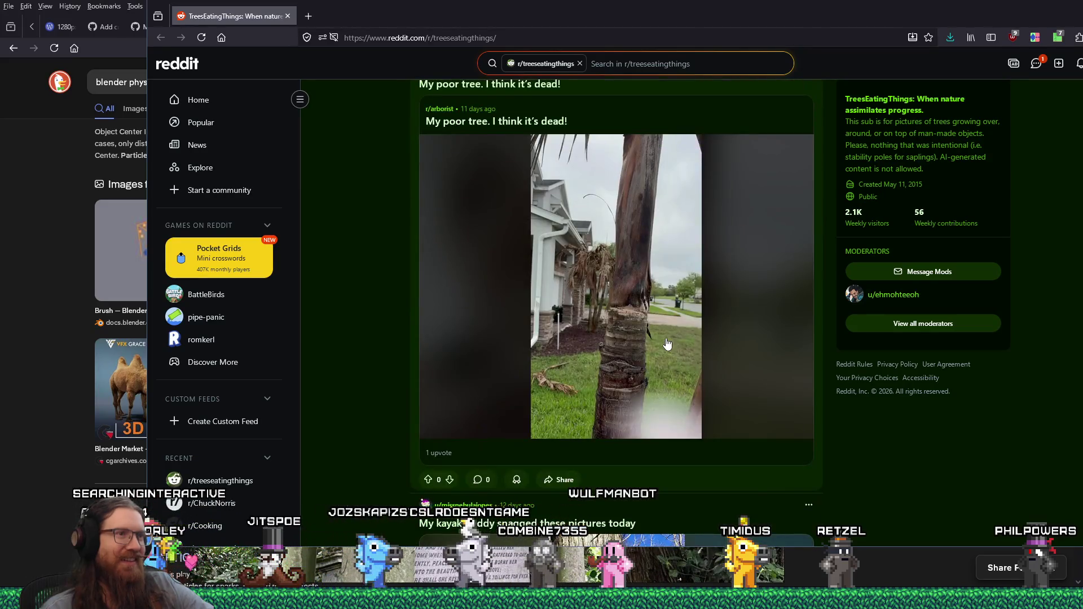
scroll(667, 346, "down", 3)
scroll(667, 346, "down", 5)
scroll(667, 345, "up", 2)
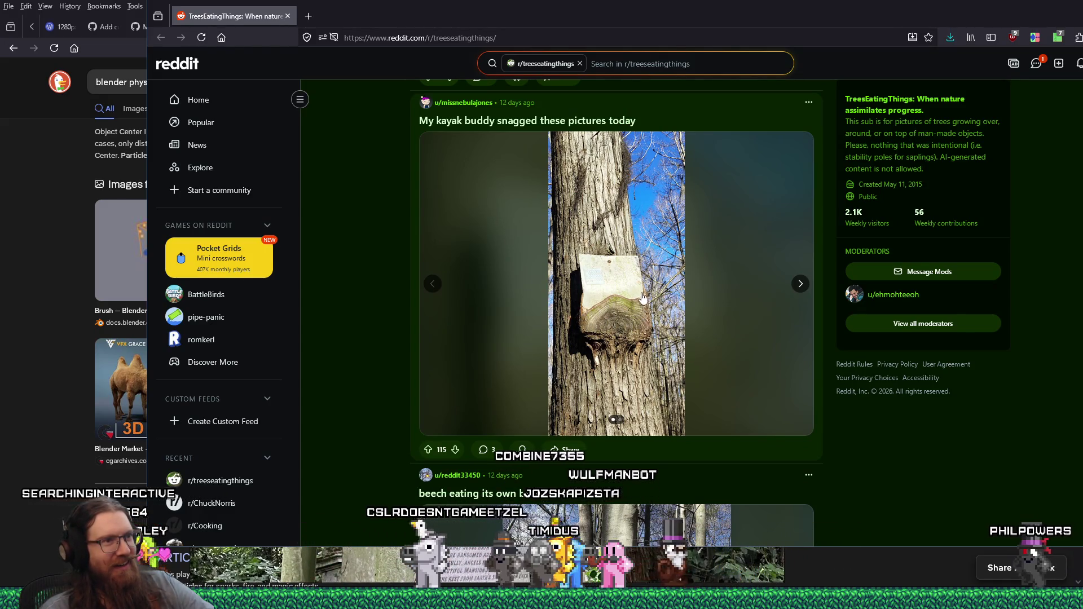
Step: View the next kayak post photo, then close the Reddit window to reveal DuckDuckGo
left_click(800, 285)
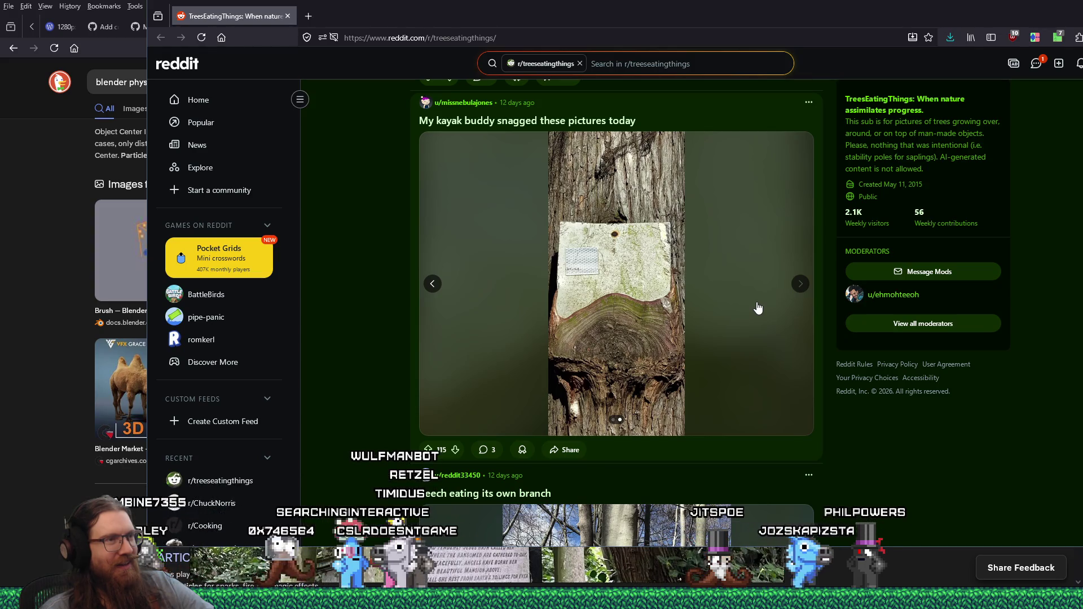
scroll(758, 308, "down", 3)
scroll(753, 310, "down", 3)
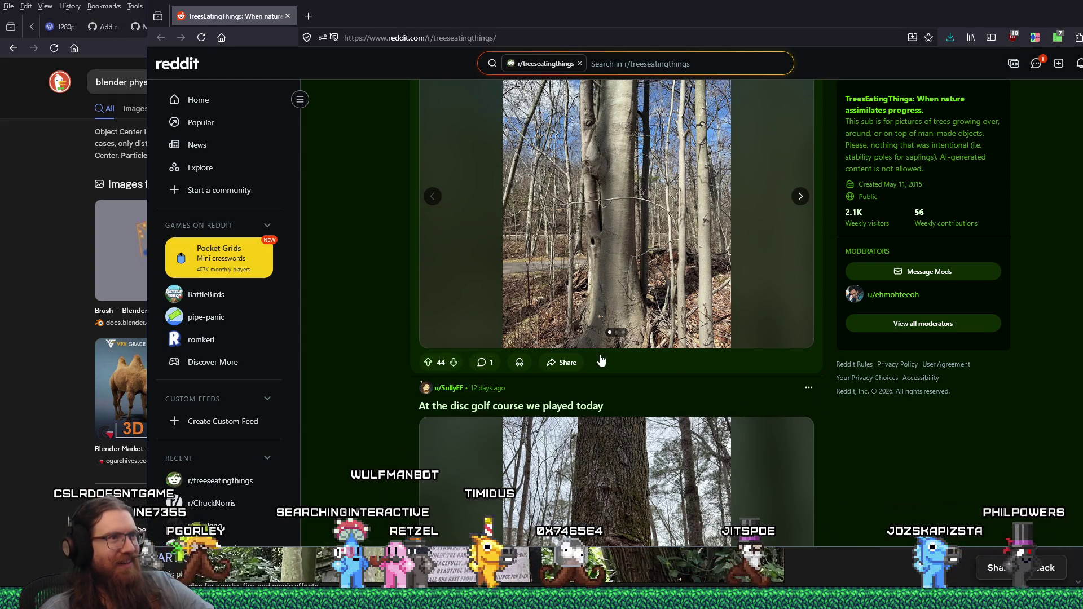
scroll(624, 334, "down", 3)
scroll(630, 338, "down", 2)
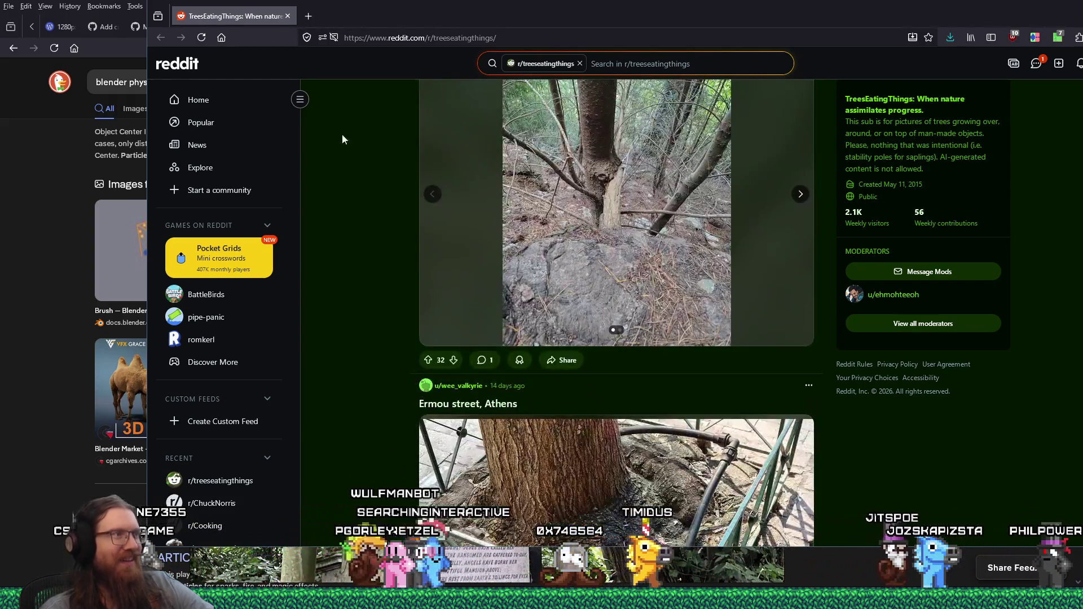
left_click(288, 17)
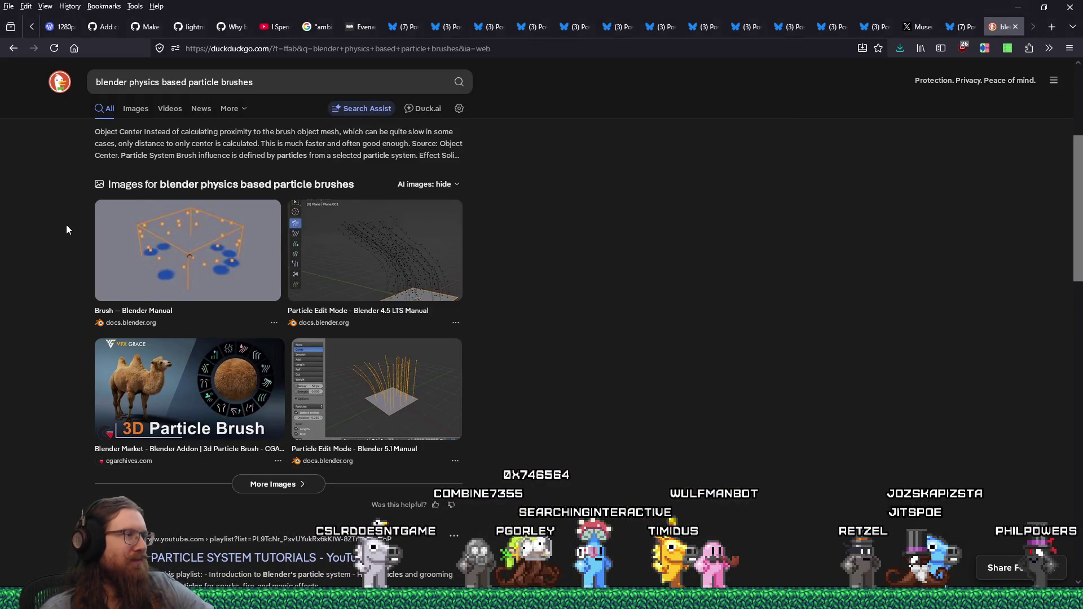
Step: Preview the camel 3D Particle Brush image, then start a new query in the address bar
left_click(207, 391)
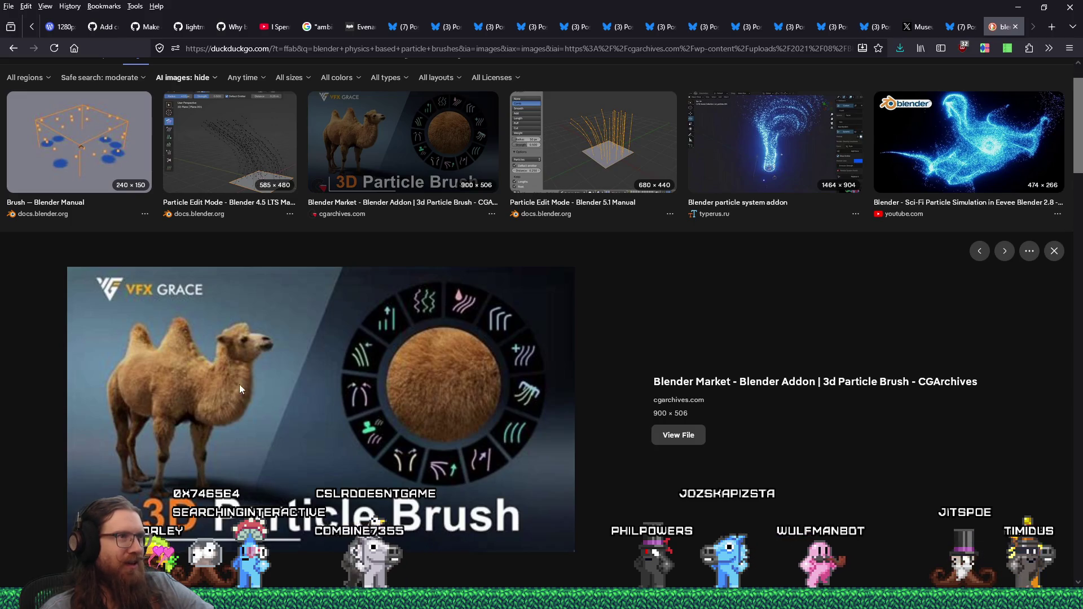
scroll(408, 394, "down", 3)
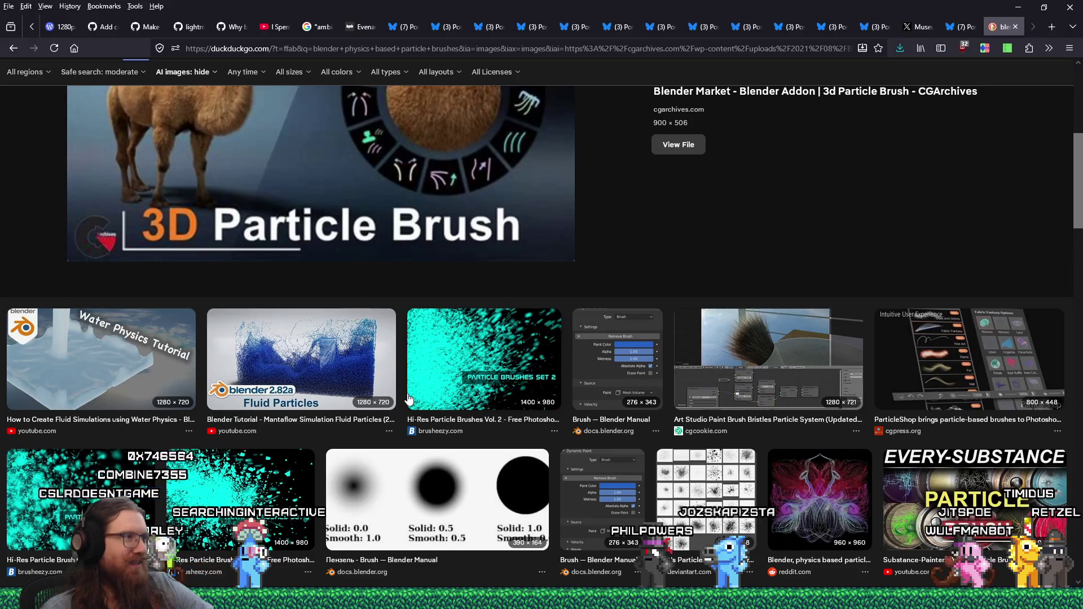
scroll(409, 397, "down", 2)
scroll(409, 398, "down", 1)
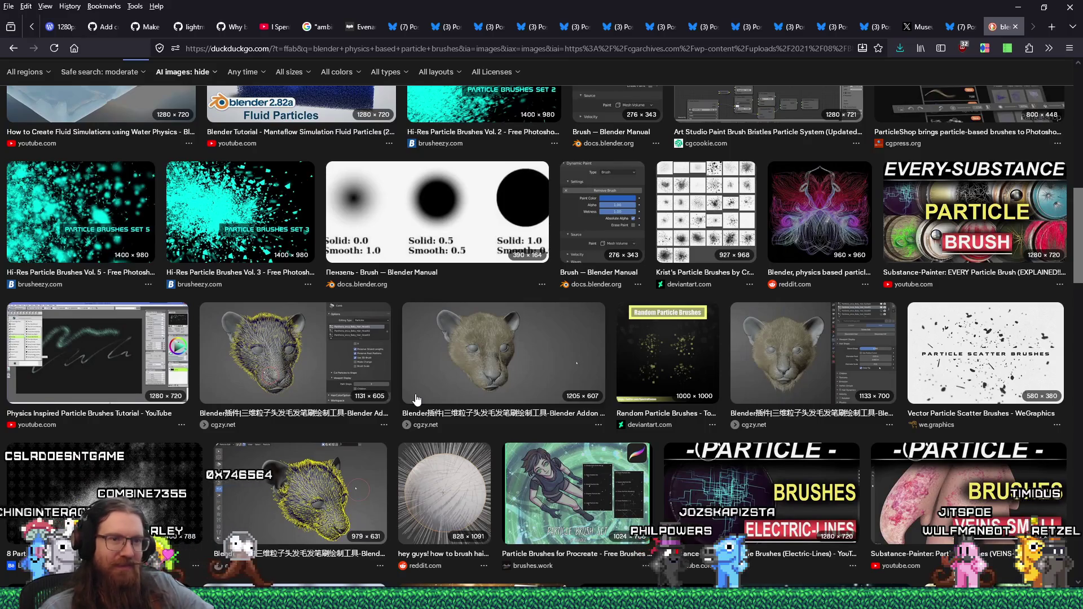
scroll(416, 400, "down", 1)
scroll(279, 413, "down", 3)
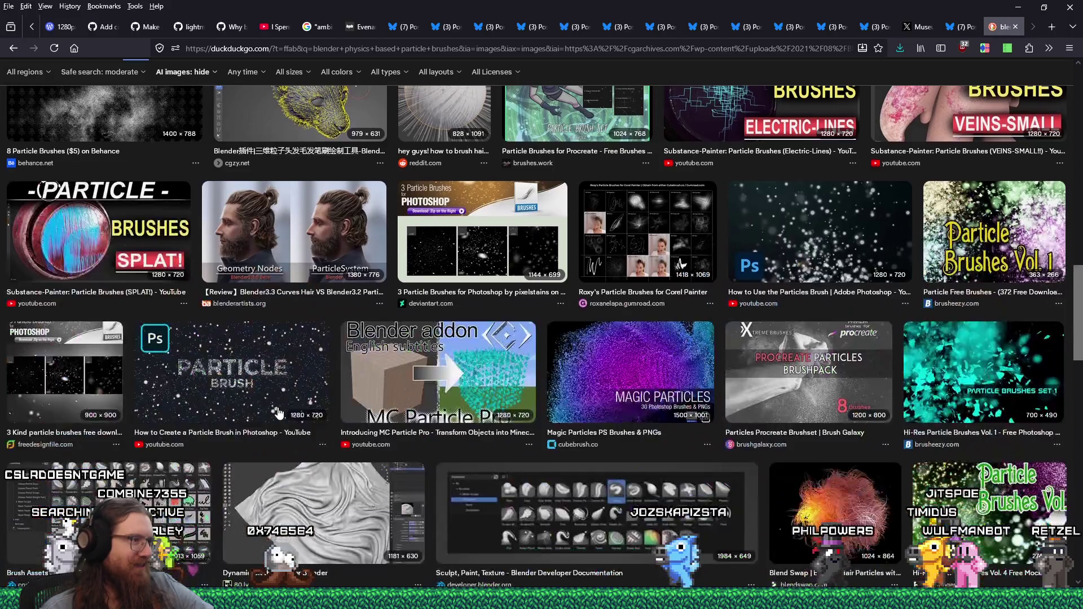
scroll(278, 413, "down", 2)
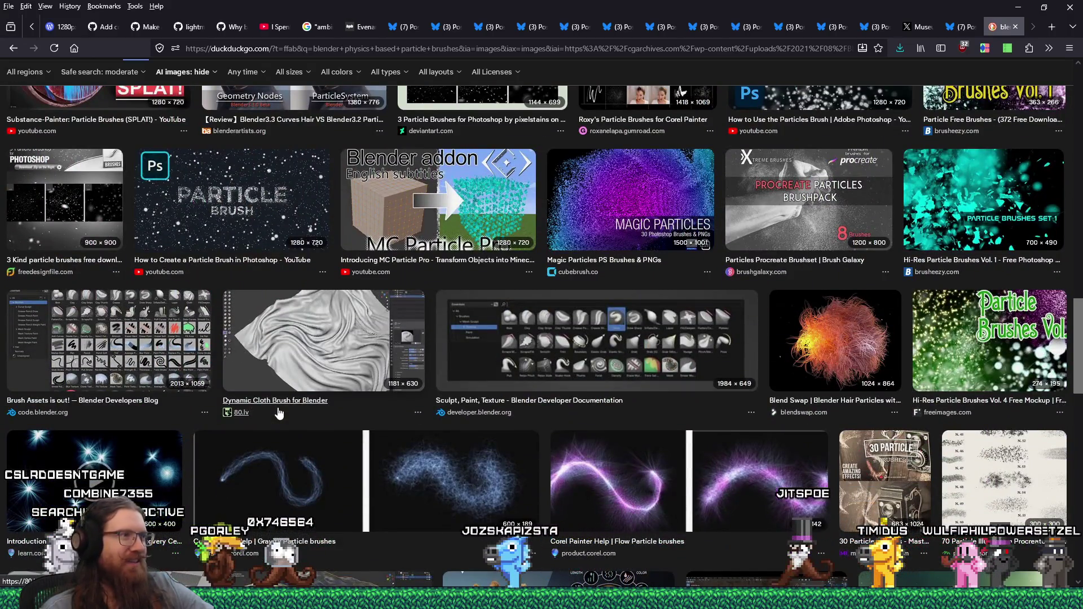
scroll(278, 413, "up", 2)
scroll(278, 407, "up", 1)
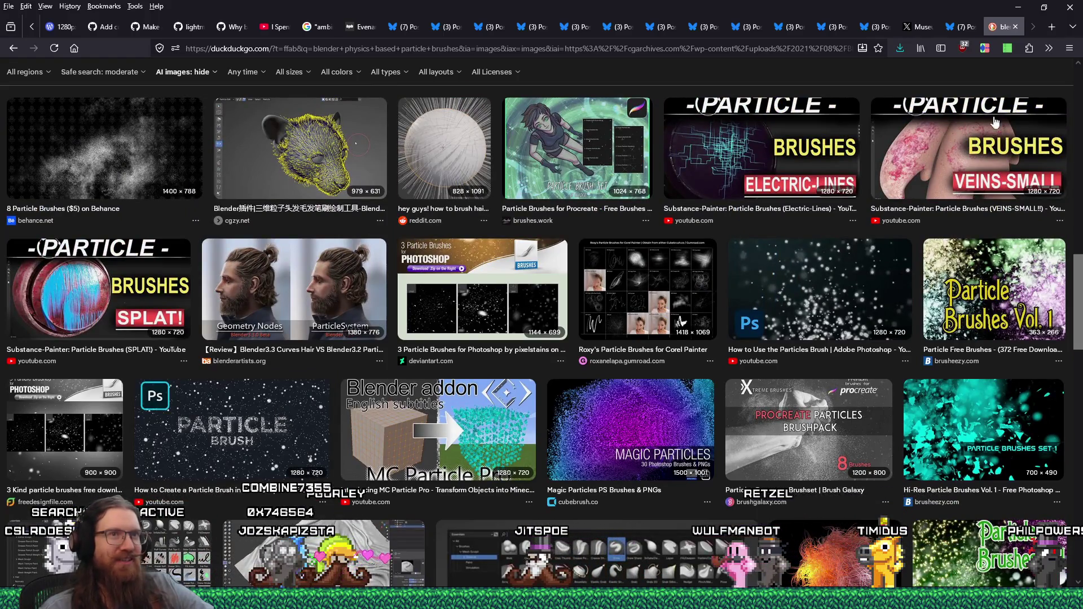
scroll(624, 357, "down", 3)
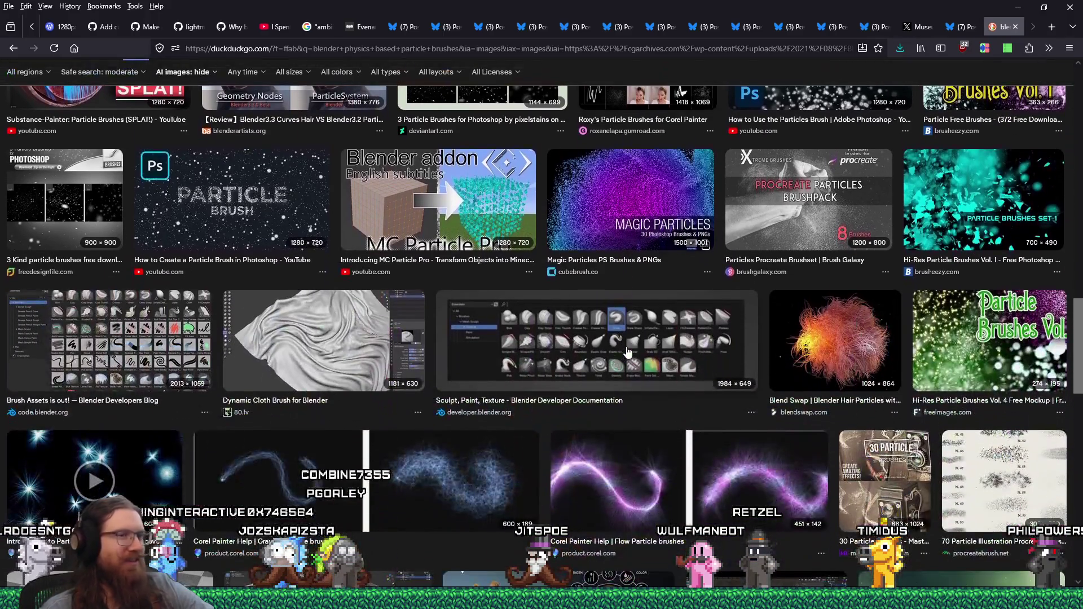
scroll(627, 352, "down", 3)
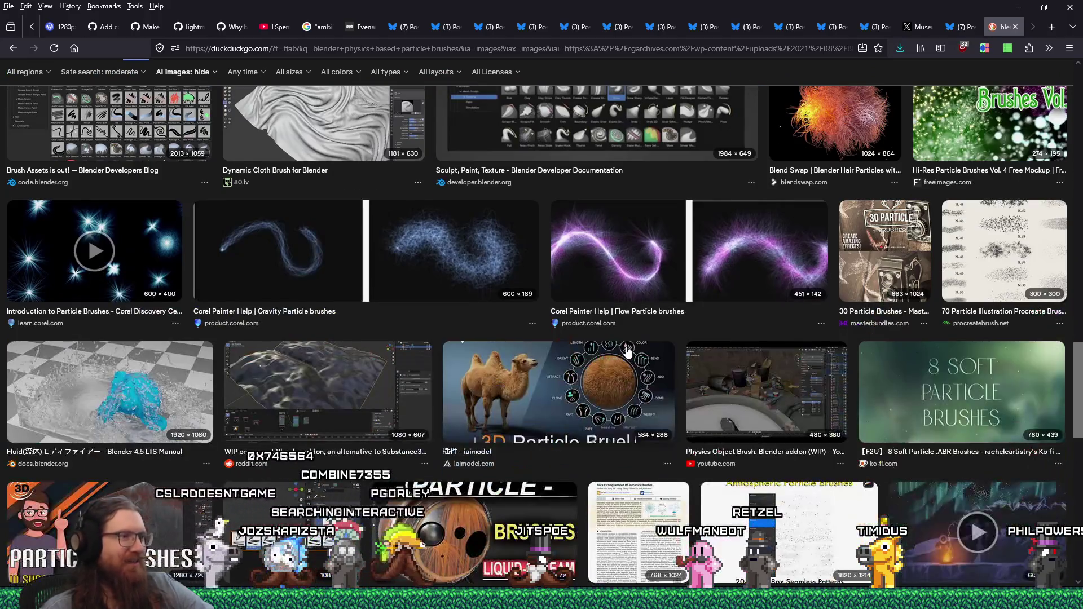
scroll(626, 352, "down", 2)
scroll(628, 352, "down", 2)
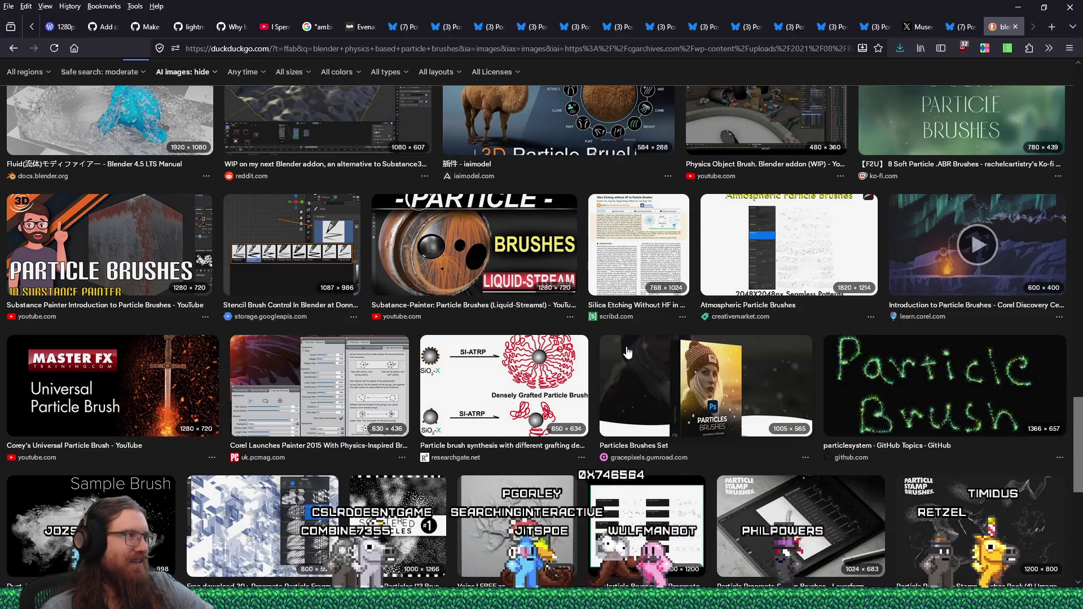
mouse_move(108, 245)
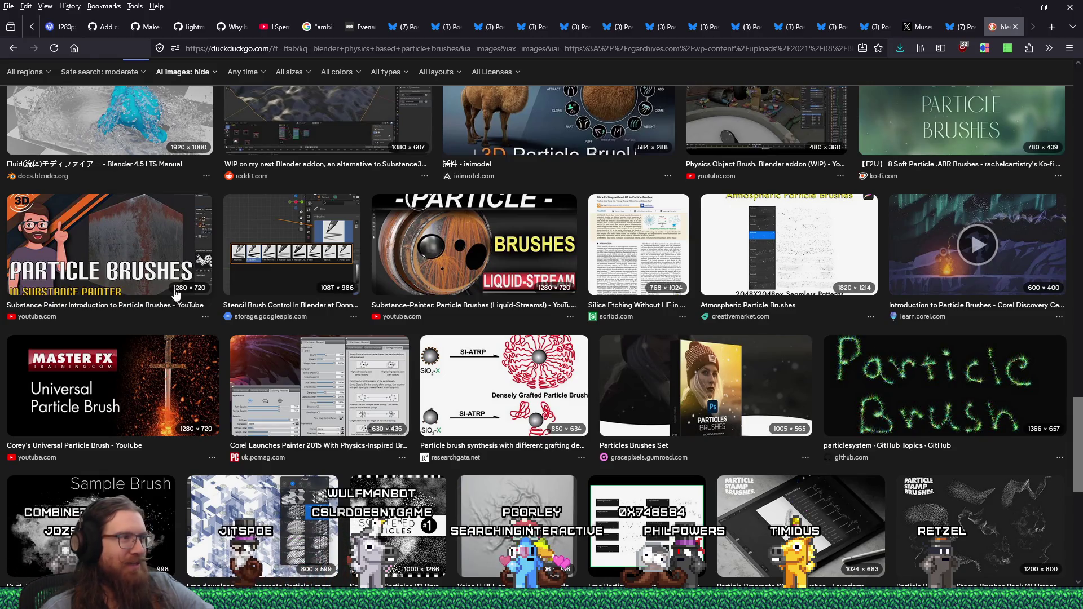
scroll(196, 371, "down", 3)
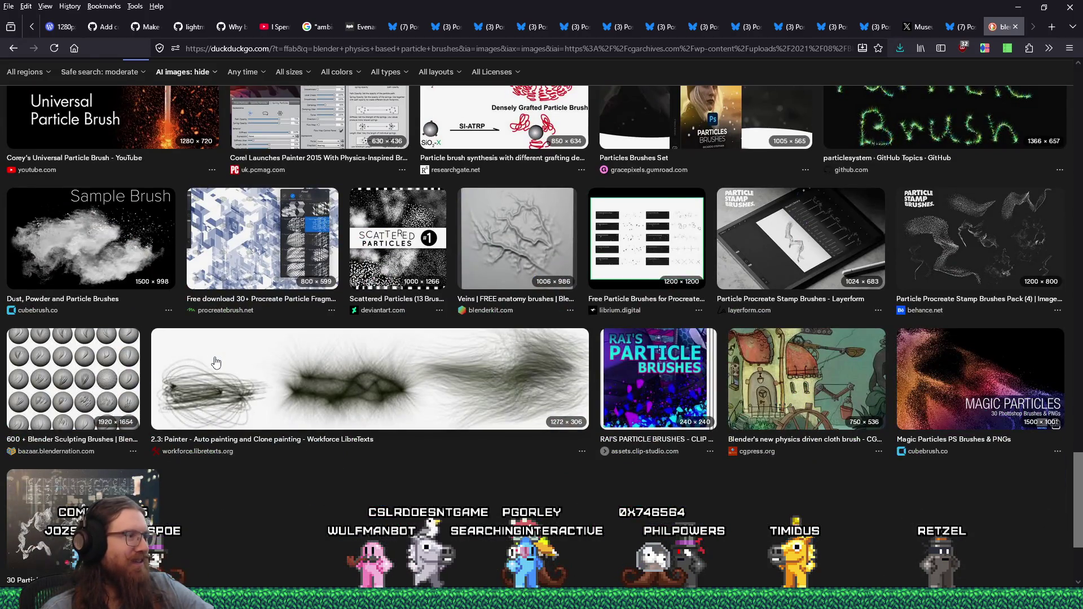
scroll(216, 363, "down", 2)
scroll(290, 368, "up", 3)
scroll(302, 368, "down", 5)
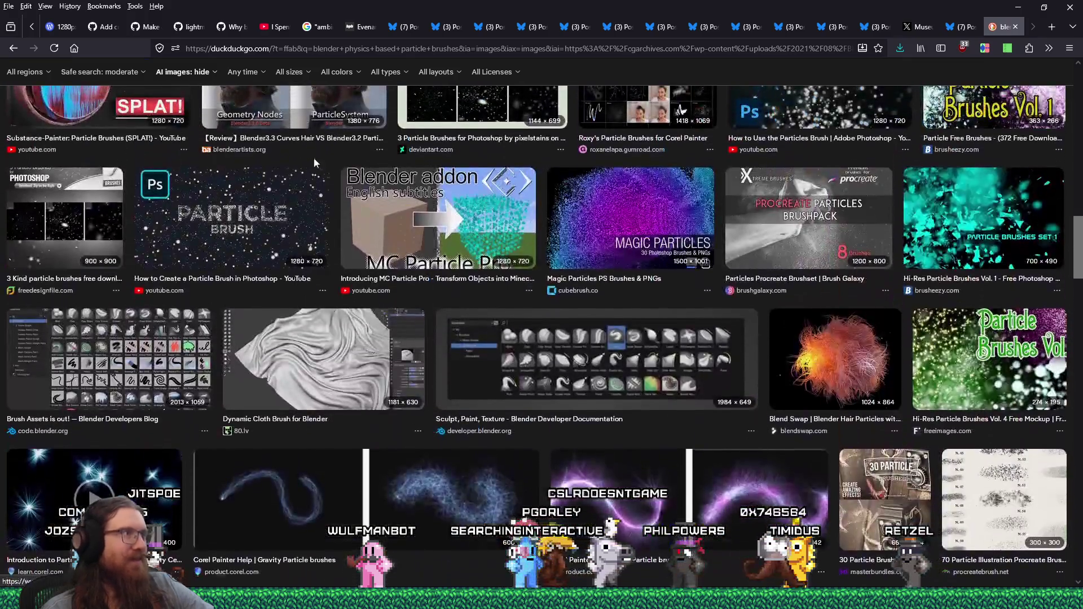
key("ctrl+l")
type("b")
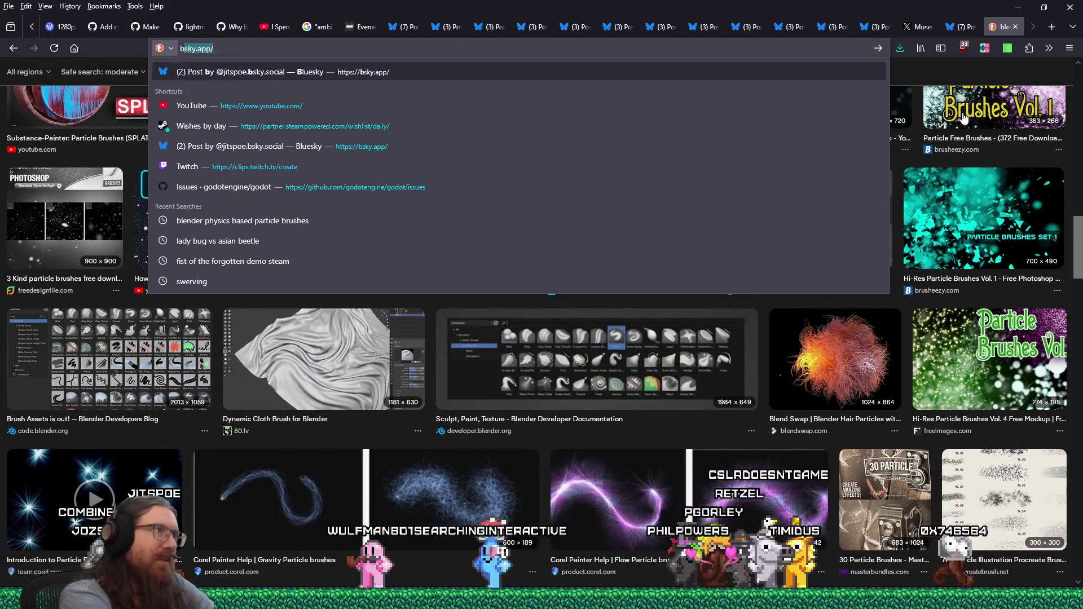
type("lender equivalent ofsubstance painter part")
type("icle brushes")
Step: Search for 'blender equivalent of substance painter particle brushes'
key("Return")
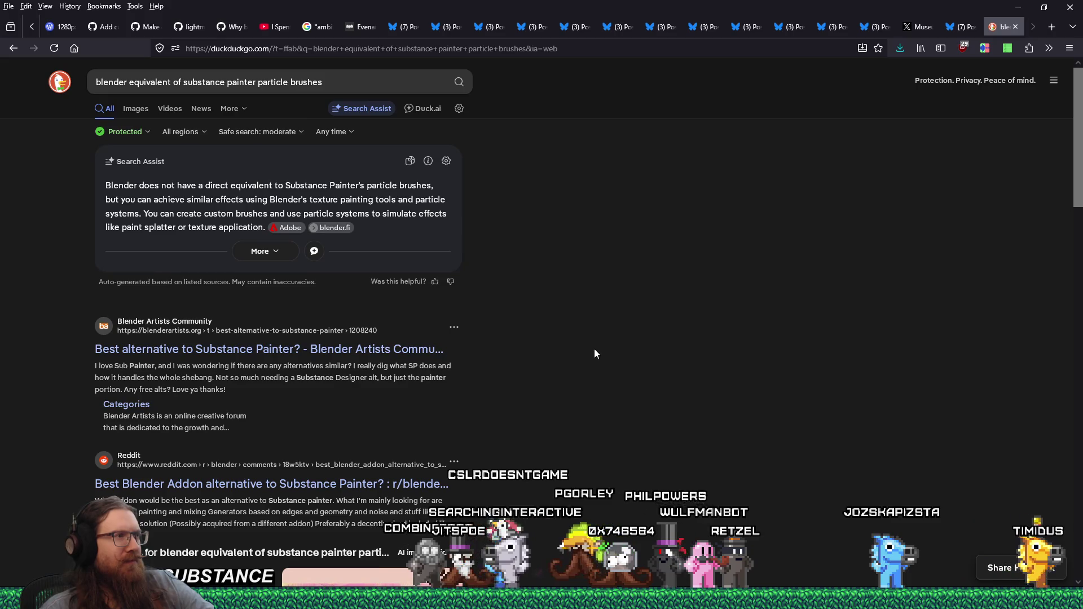
scroll(594, 353, "down", 3)
scroll(592, 349, "down", 3)
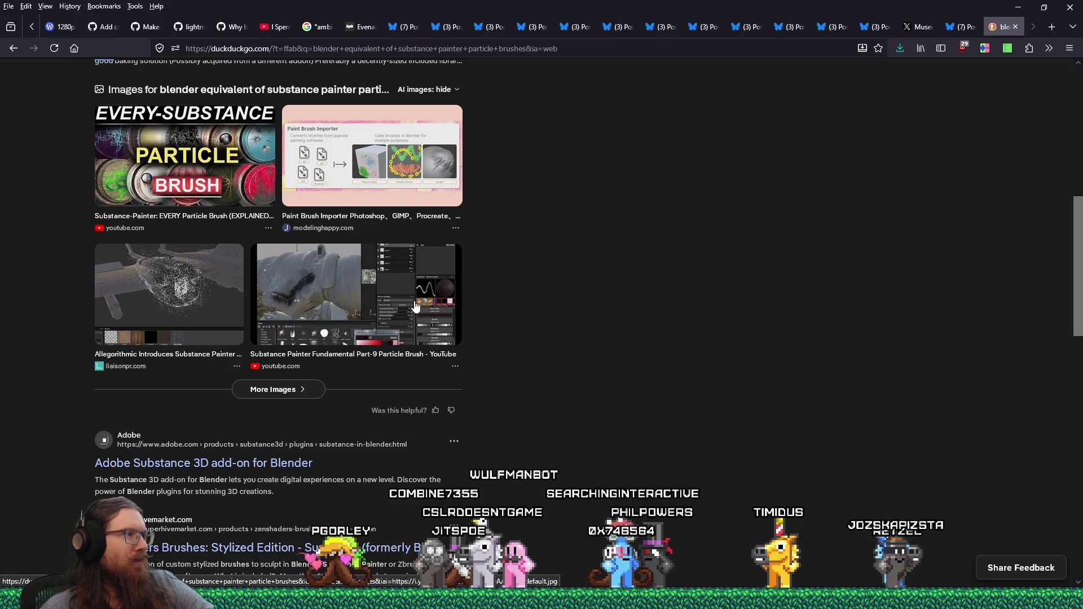
scroll(416, 307, "down", 2)
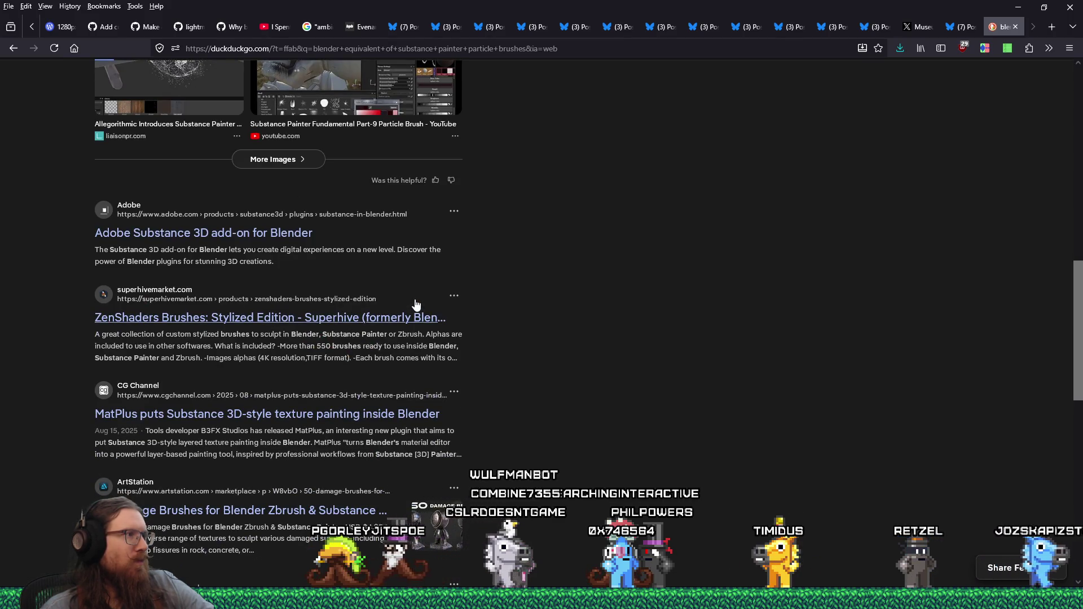
scroll(416, 306, "down", 2)
scroll(416, 307, "down", 1)
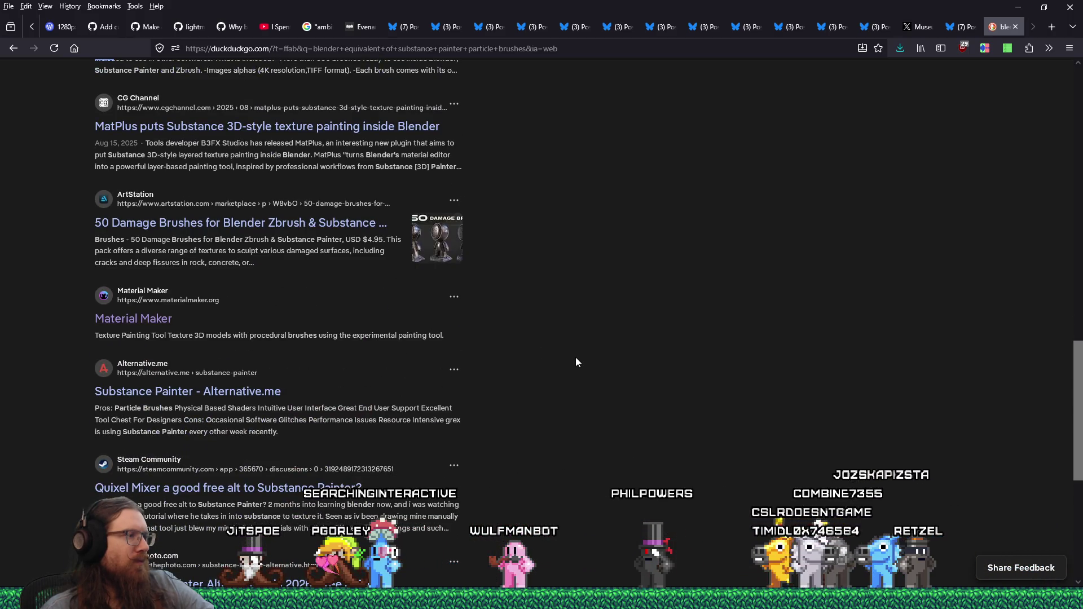
scroll(576, 362, "down", 3)
scroll(581, 362, "up", 6)
scroll(582, 362, "up", 5)
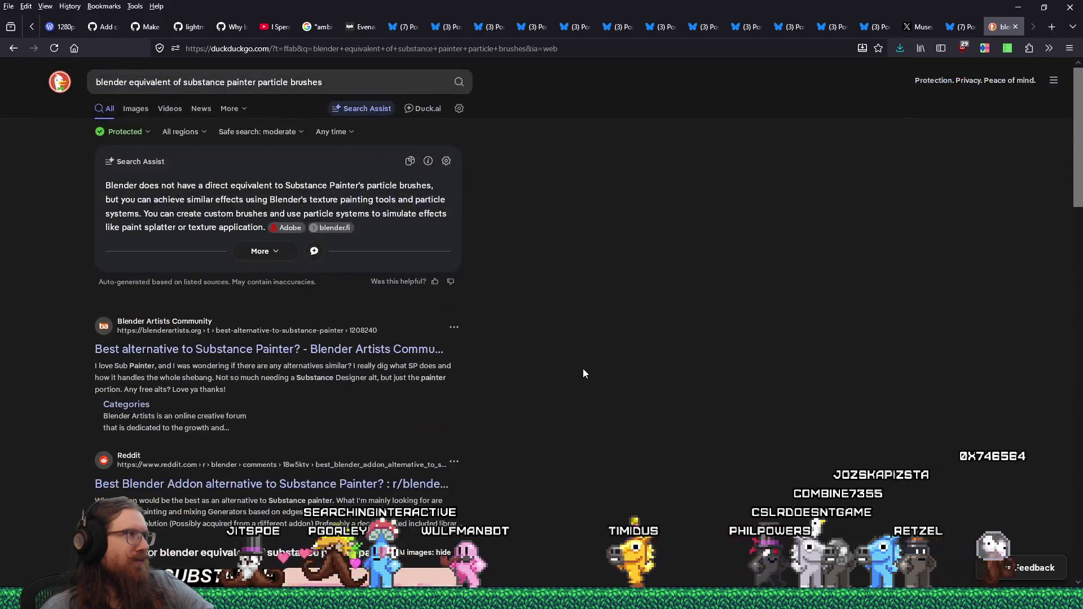
Step: Search 'blender particle brush' via Google with !g and open the Dynamic Paint meets Particle Systems video
left_click_drag(323, 81, 174, 92)
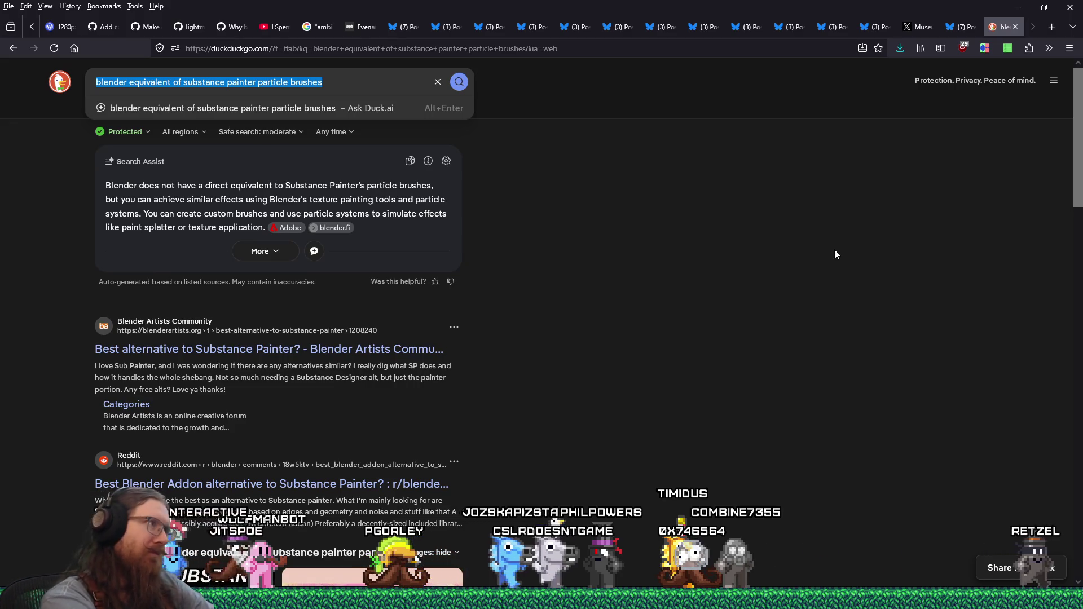
type("blender particl")
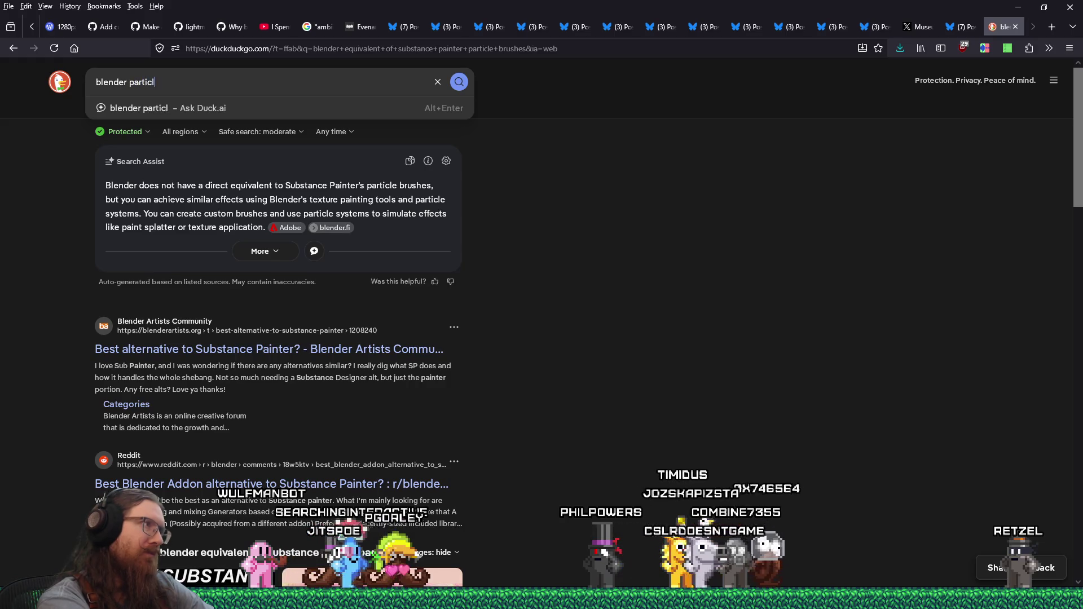
type("e brush")
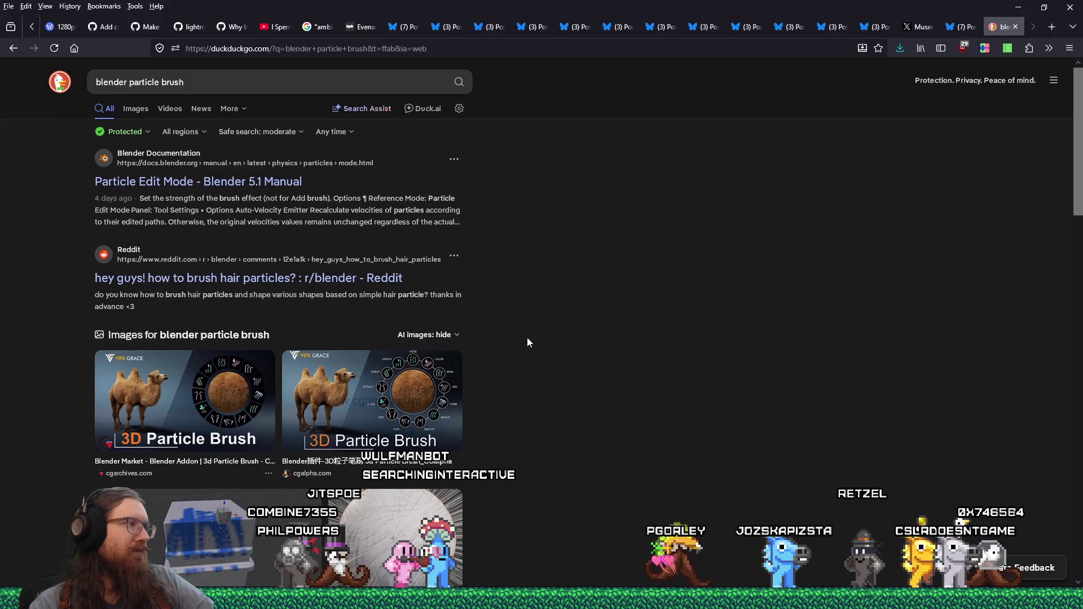
scroll(528, 343, "down", 3)
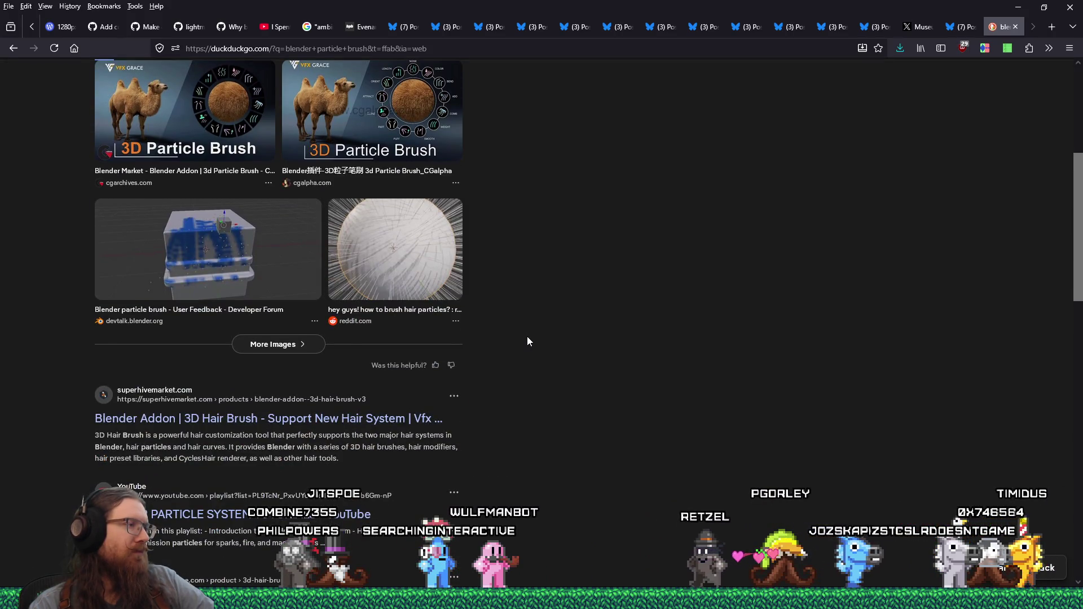
scroll(528, 342, "down", 1)
scroll(527, 341, "down", 3)
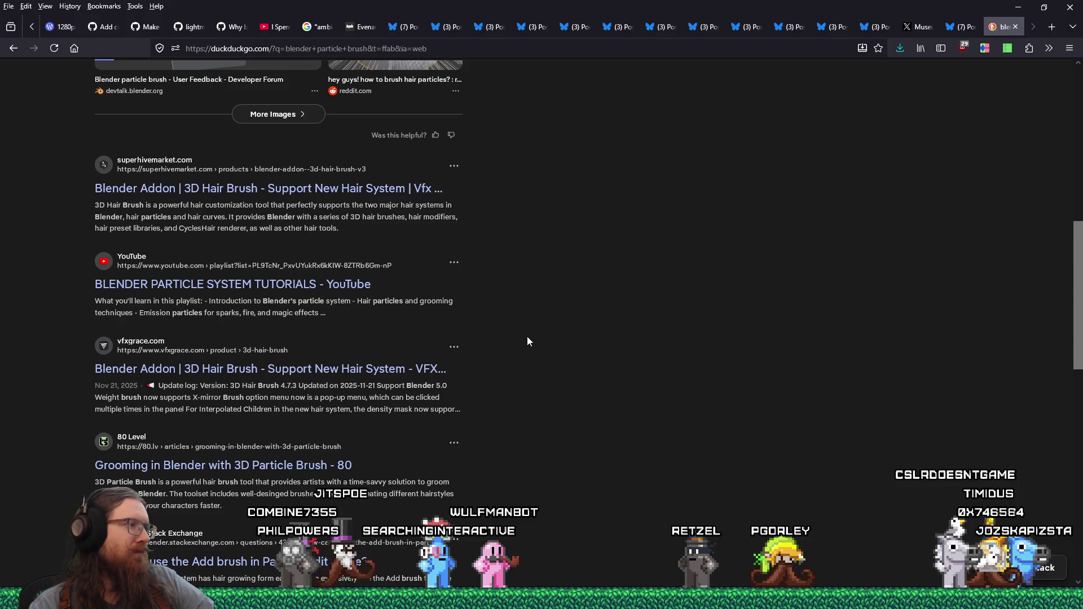
scroll(528, 341, "down", 3)
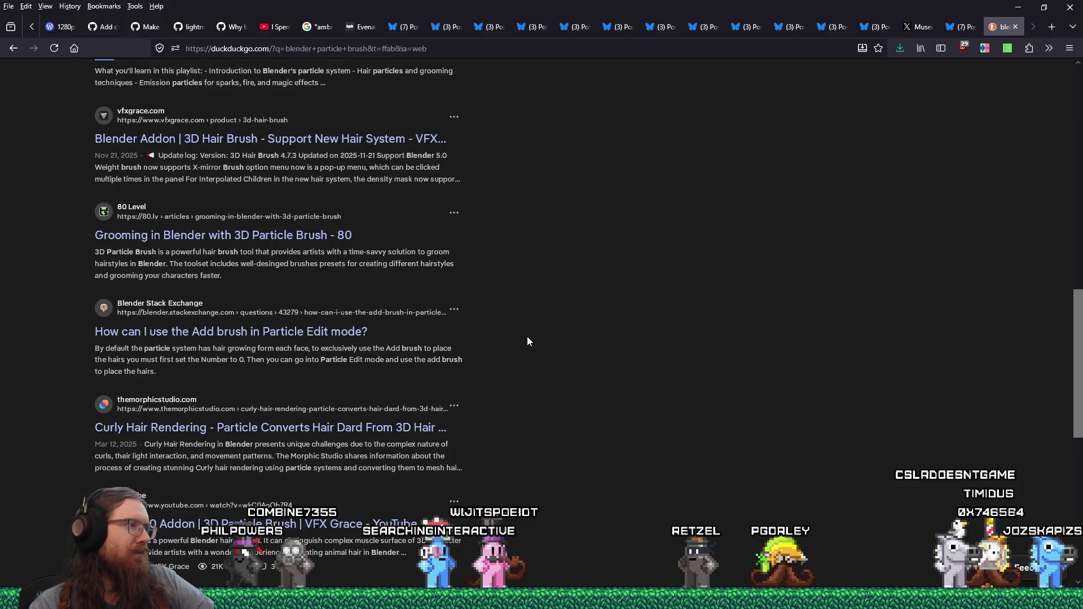
scroll(528, 341, "down", 3)
scroll(527, 337, "up", 6)
scroll(488, 261, "up", 10)
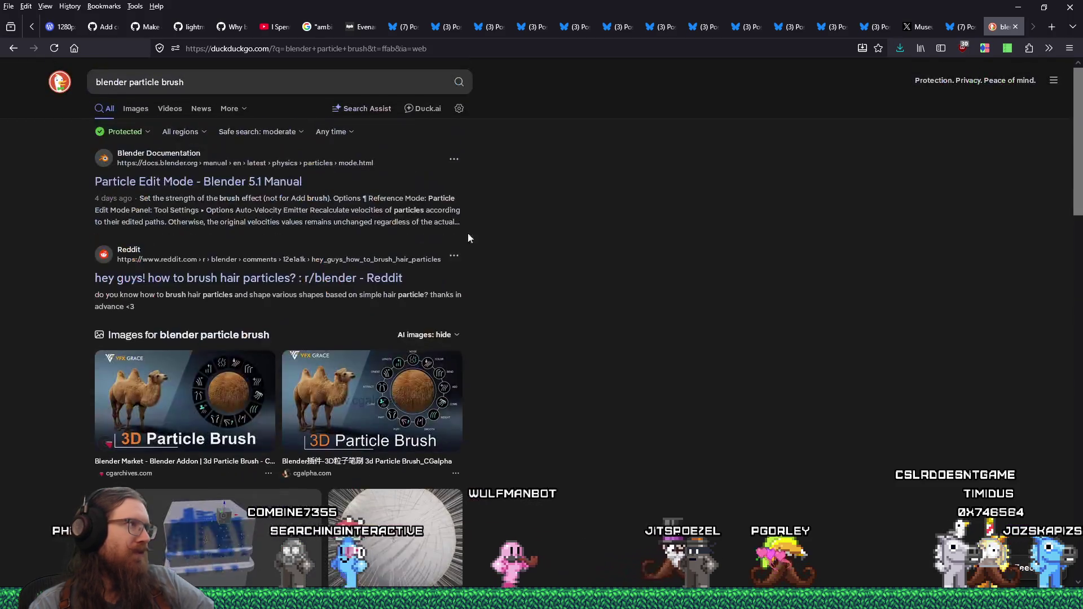
left_click(281, 87)
key("Home")
type("lg")
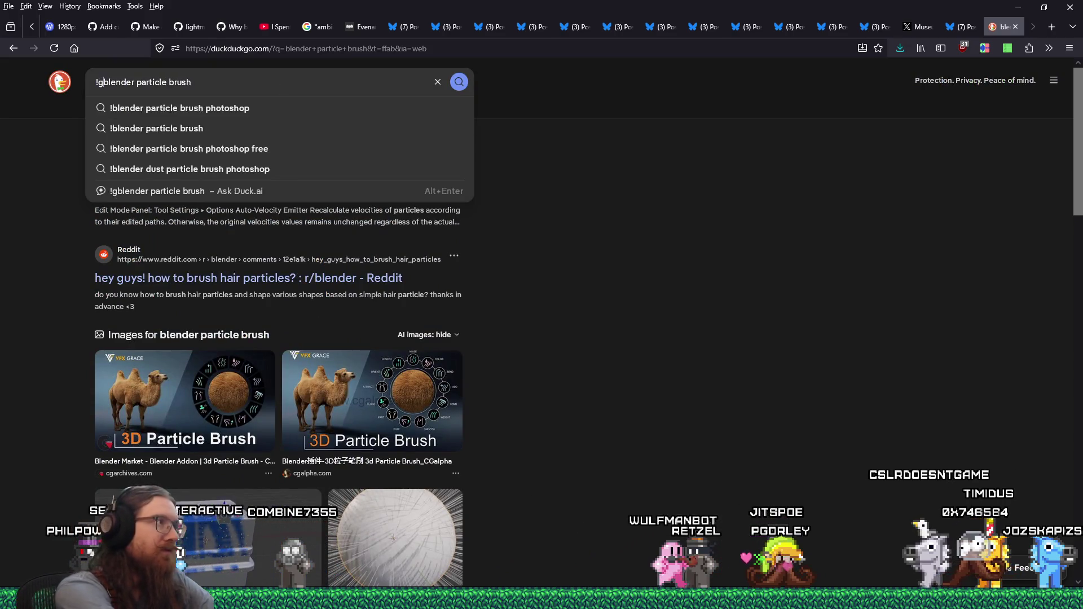
key("Return")
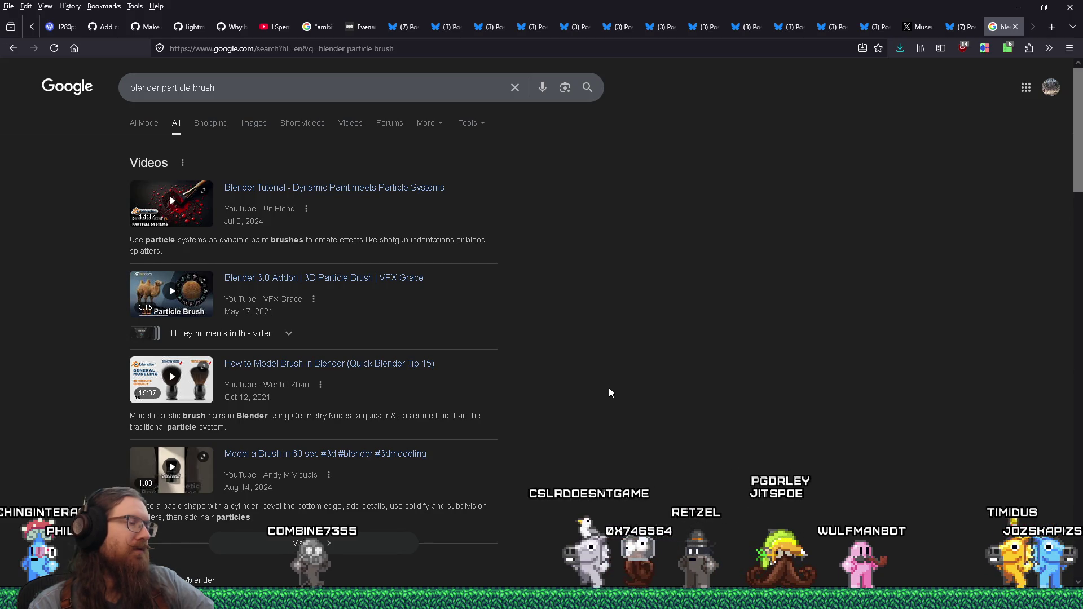
left_click(339, 188)
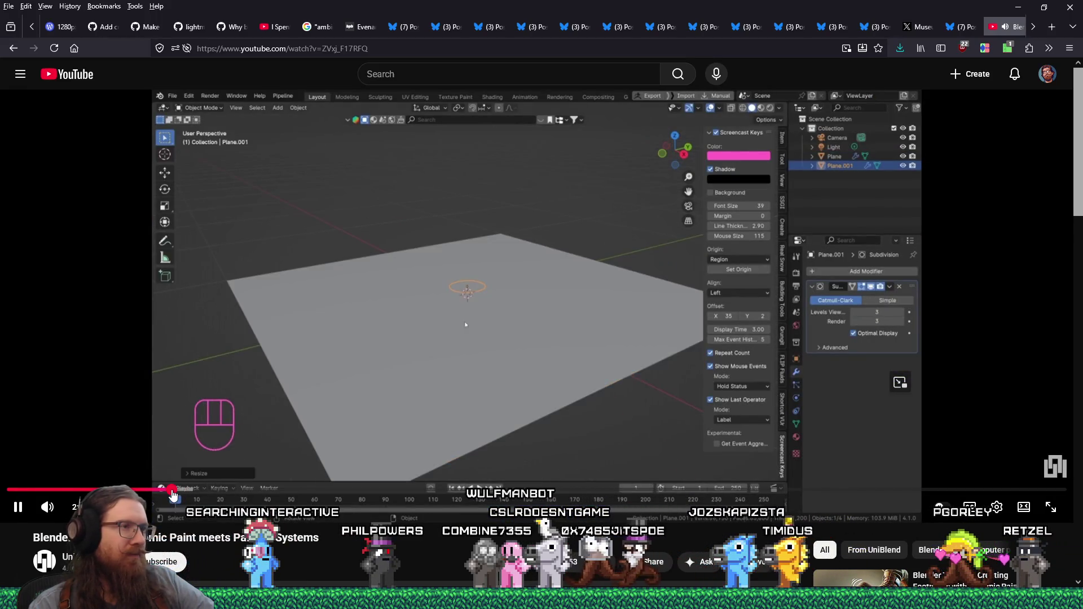
Step: Skip ahead through the tutorial, pause it on the particle brush settings, and switch to Blender
left_click(259, 493)
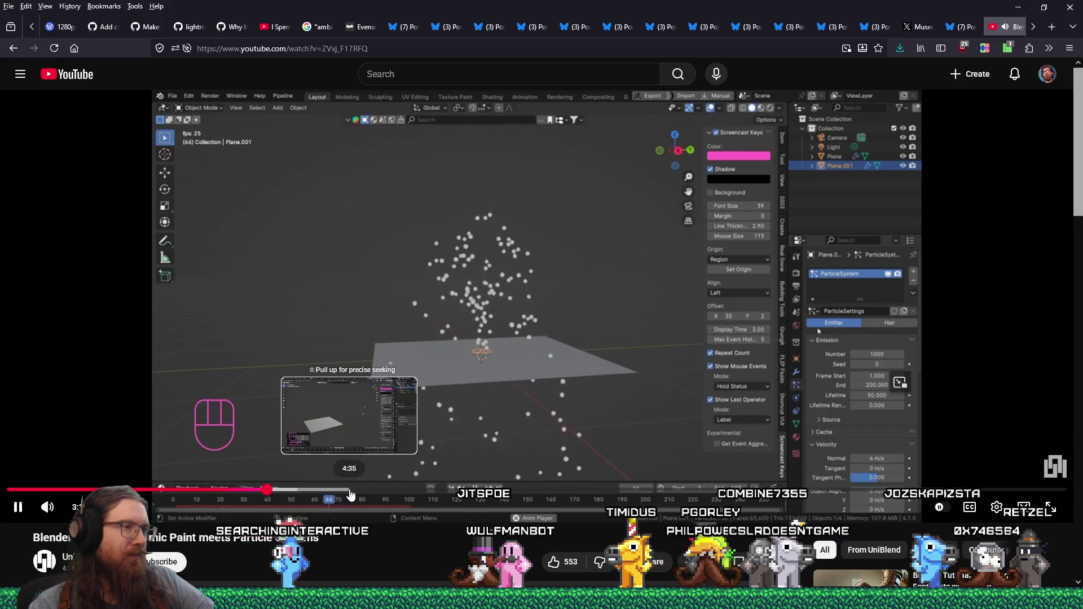
mouse_move(355, 491)
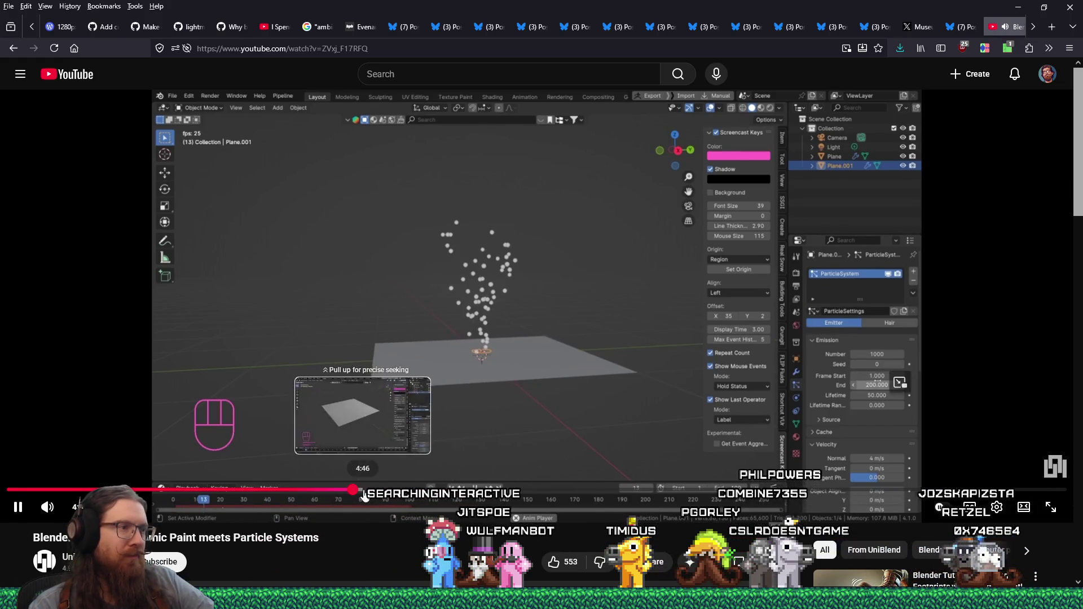
left_click(354, 494)
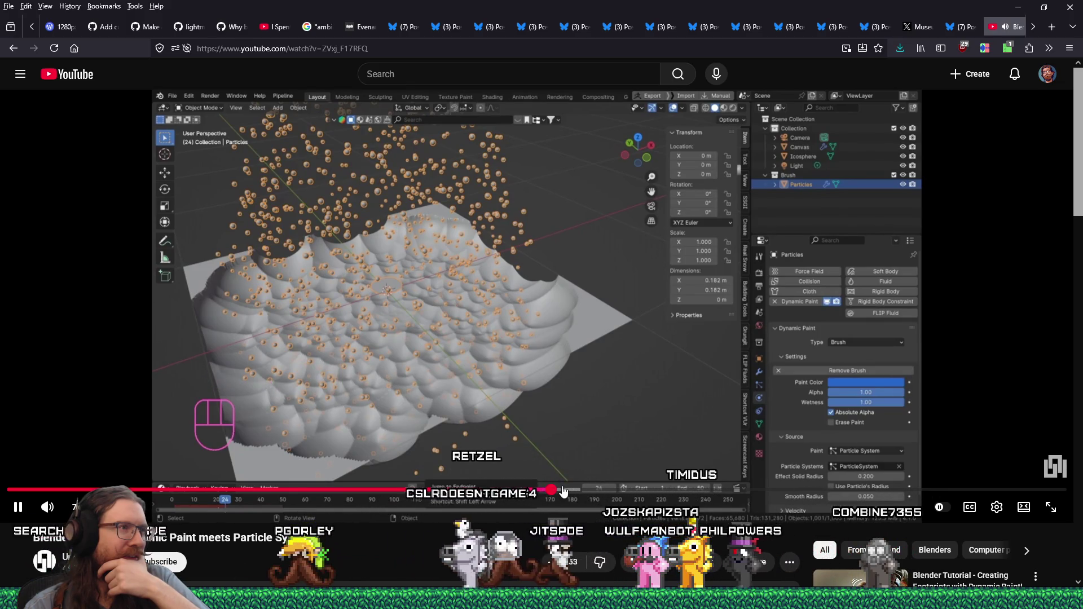
left_click(585, 492)
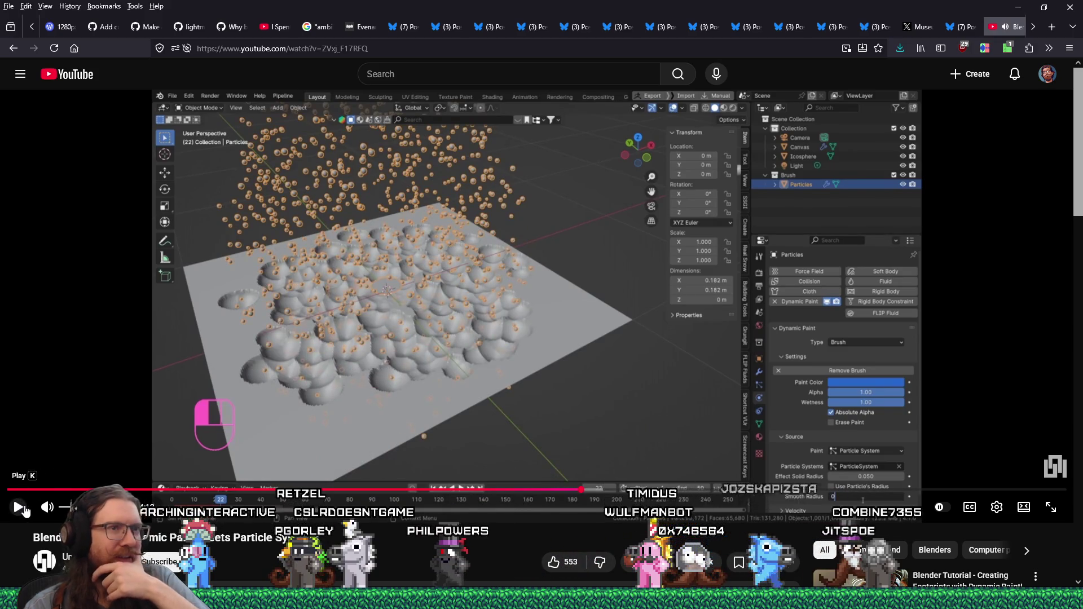
left_click(23, 509)
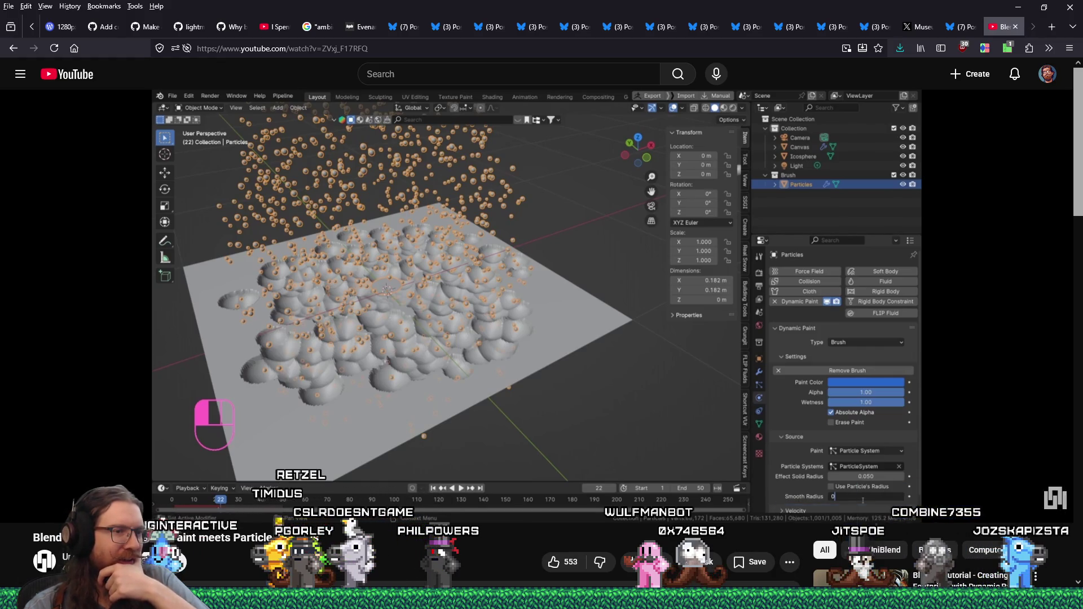
left_click(780, 555)
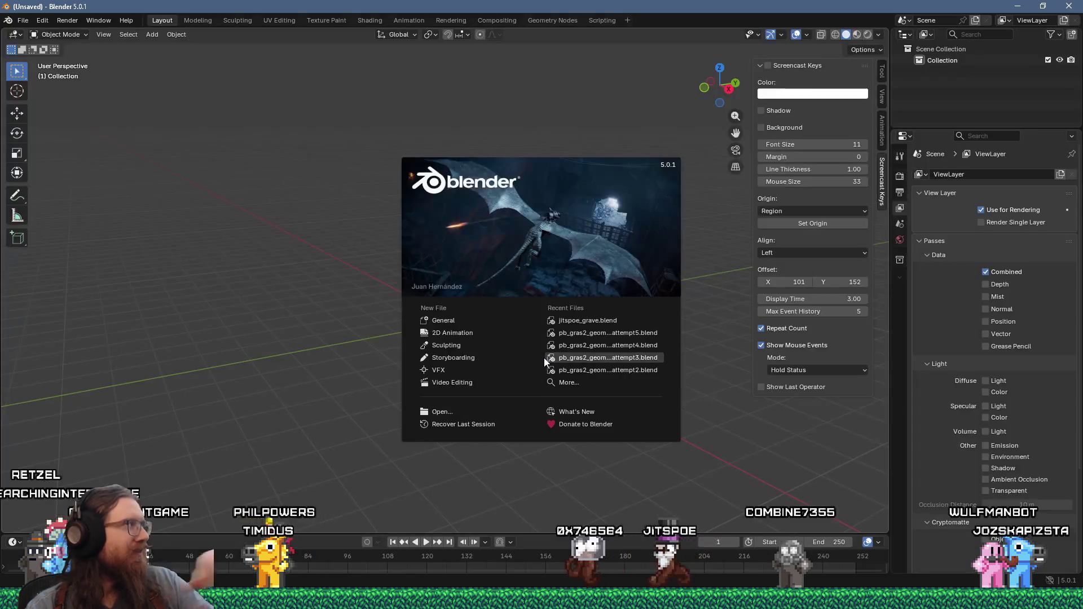
Step: Dismiss the splash screen and add a Mesh Plane to the empty scene
left_click(401, 321)
key("shift+a")
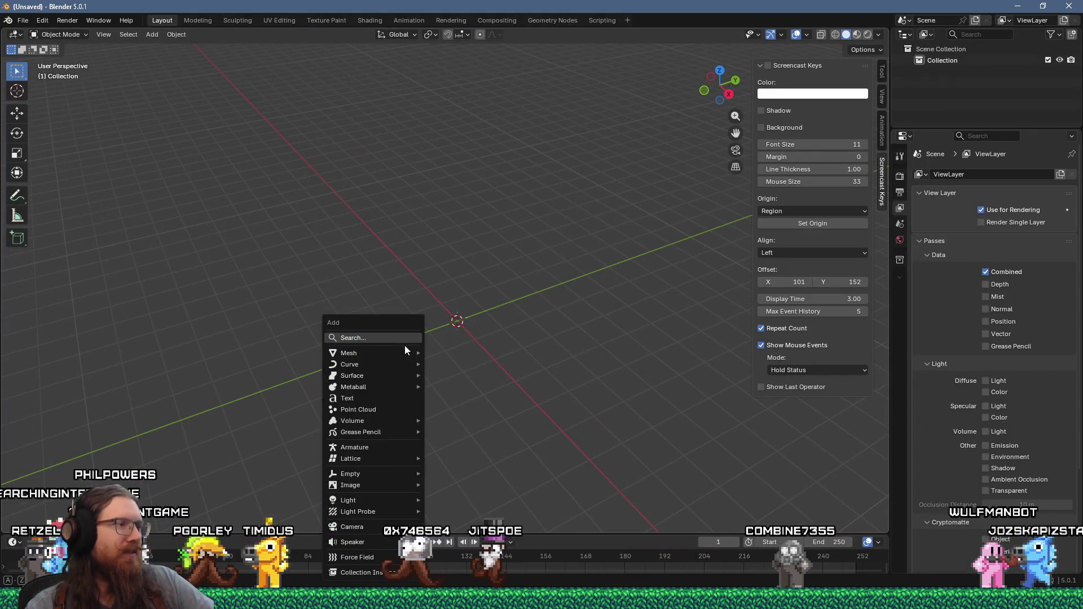
left_click(486, 353)
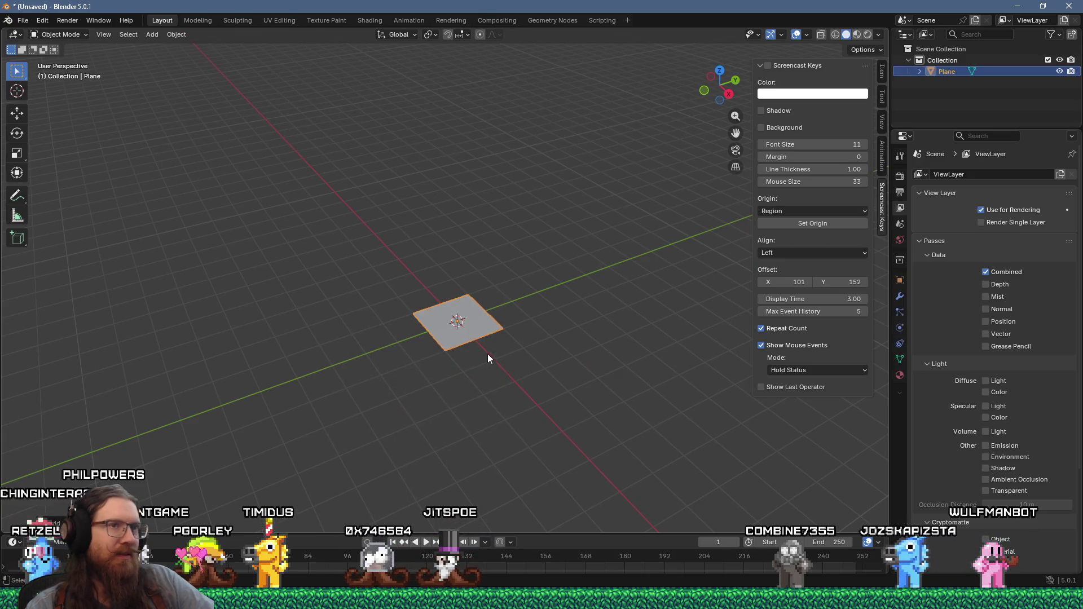
scroll(493, 330, "up", 3)
scroll(500, 347, "up", 2)
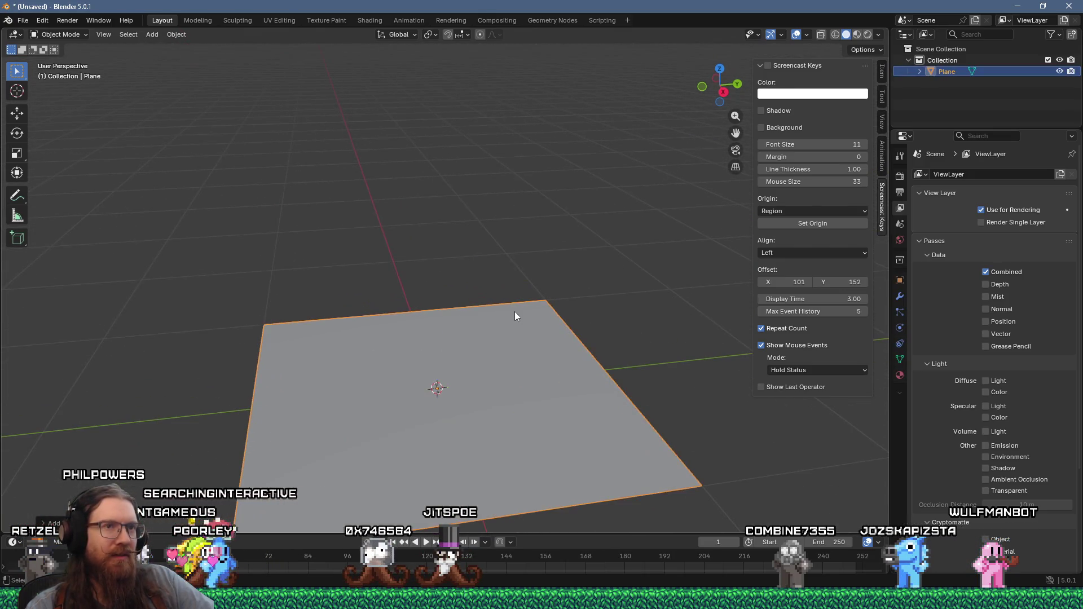
scroll(508, 296, "down", 3)
scroll(518, 308, "up", 3)
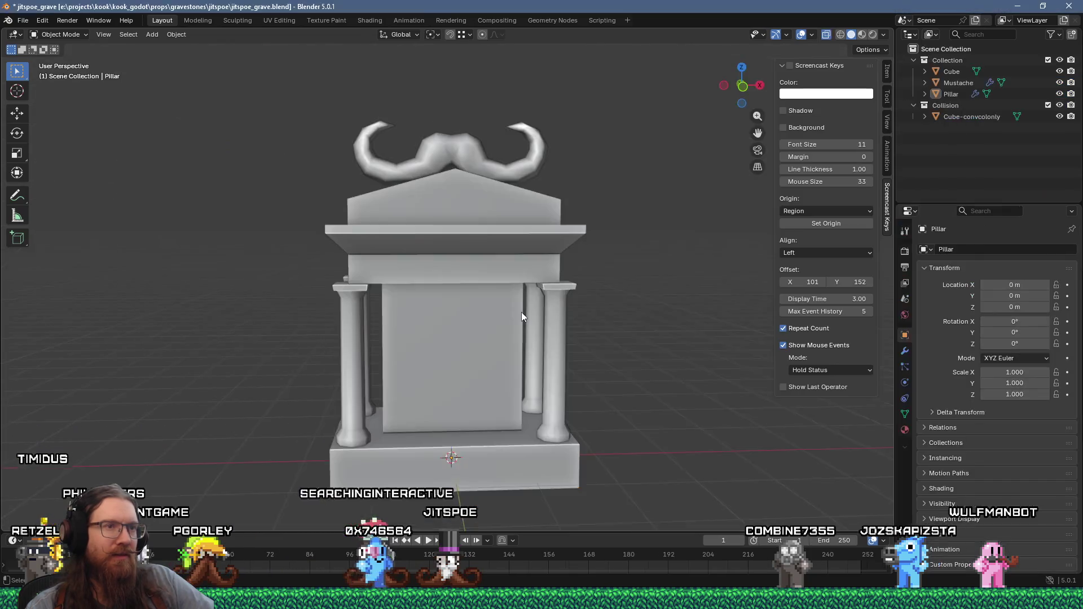
Step: Switch to jitspoe_grave.blend and show the Pillar's Physics properties
key("alt+Tab")
key("alt+Tab")
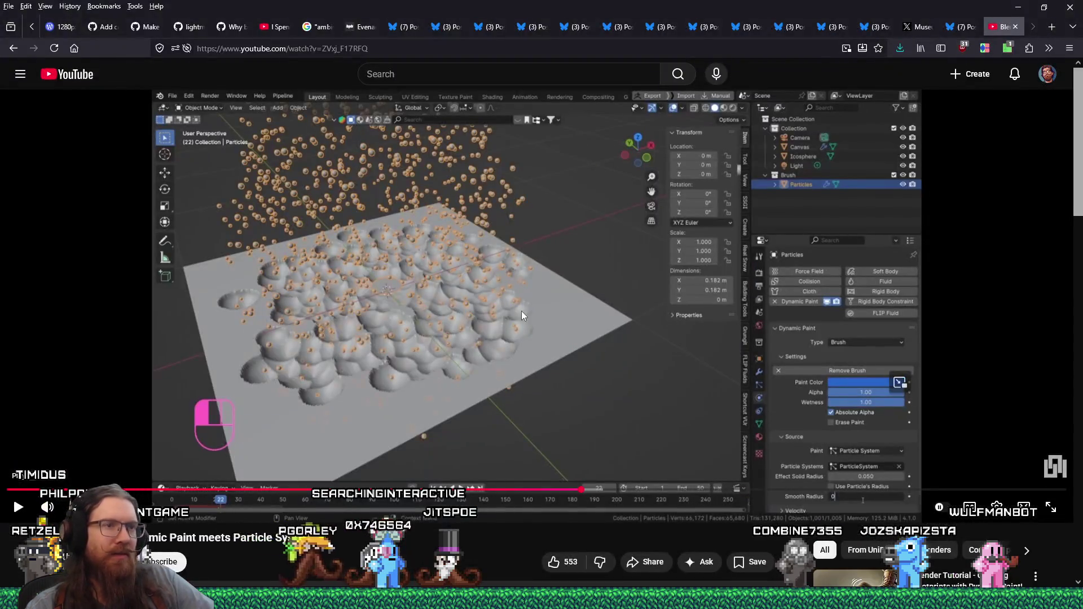
key("alt+Tab")
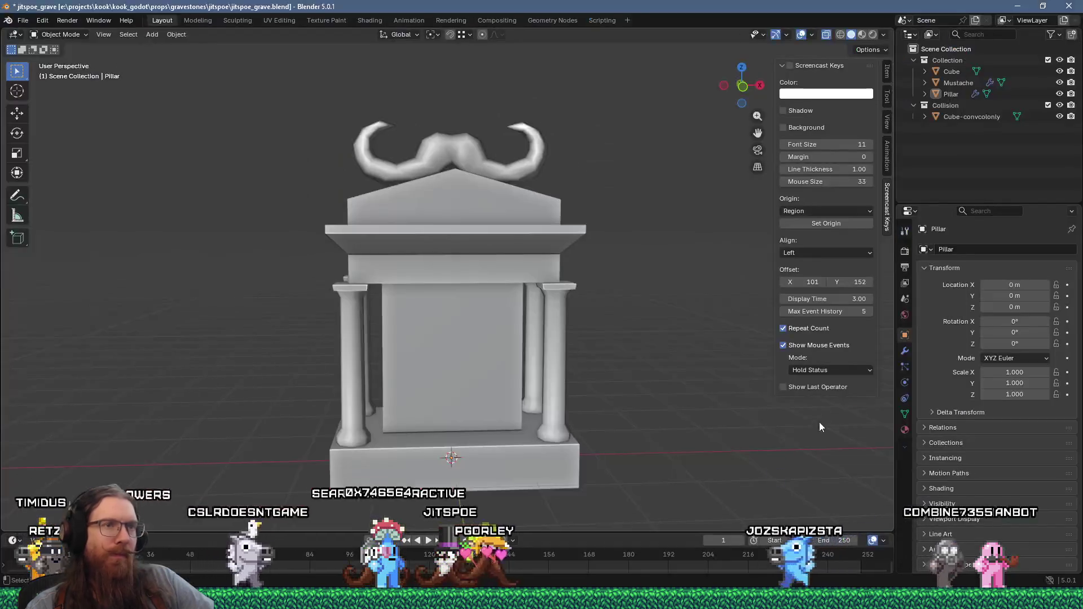
left_click(906, 383)
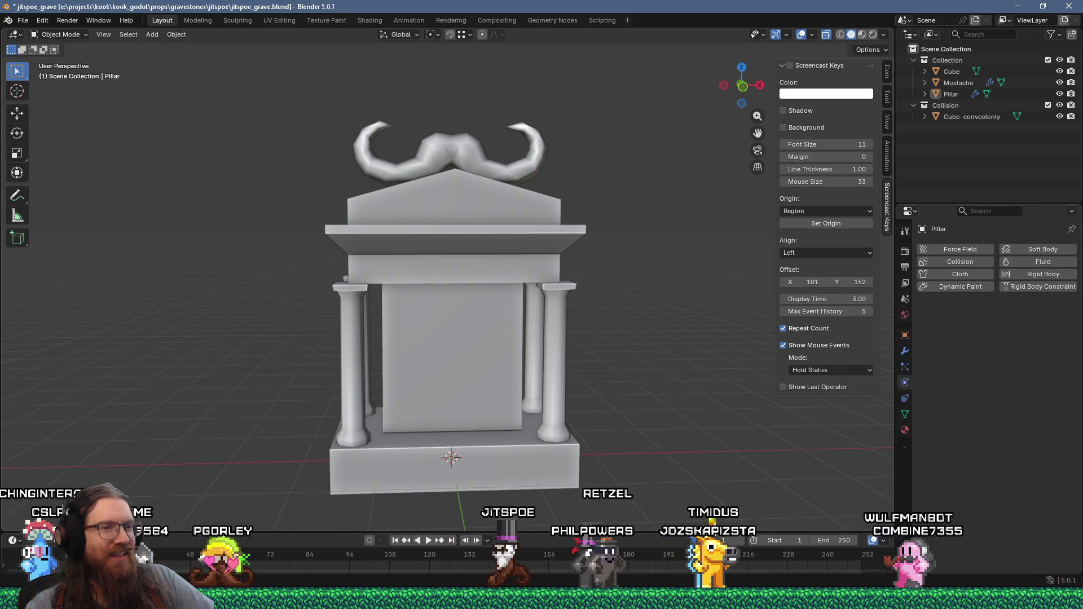
key("alt+Tab")
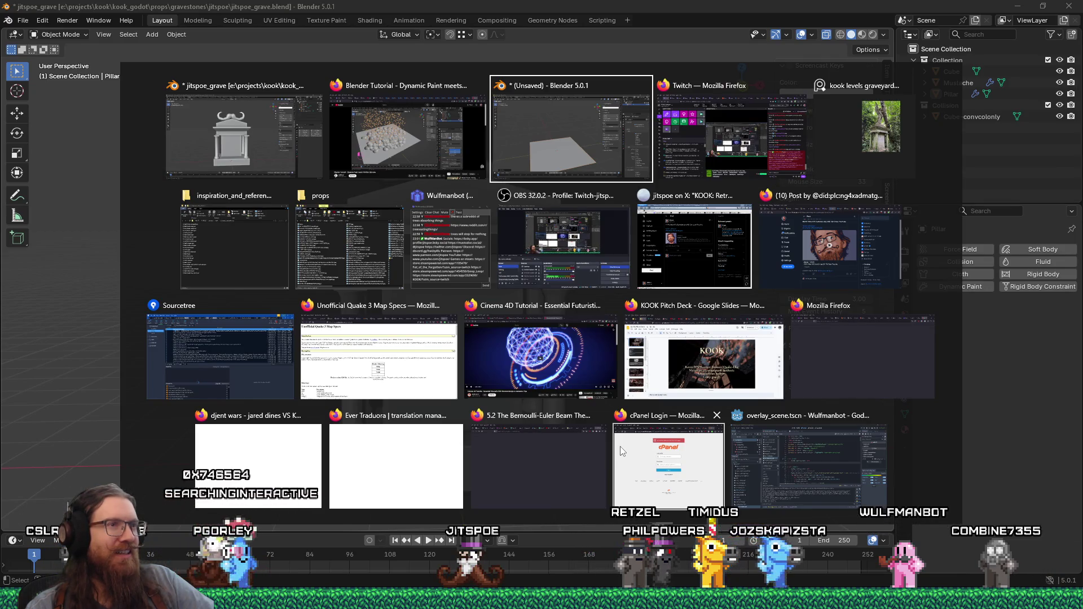
Step: Look at the unsaved plane scene, then return to Firefox and resume the Dynamic Paint tutorial
key("alt")
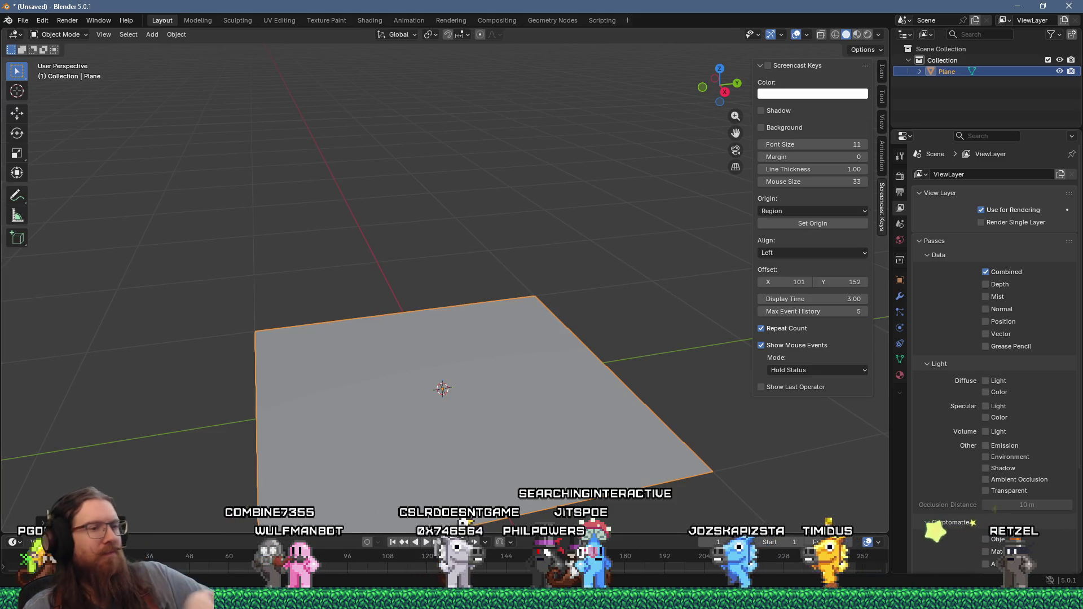
key("alt+Tab")
key("alt+Tab")
key("alt+Tab")
key("alt+shift+Tab")
left_click(202, 485)
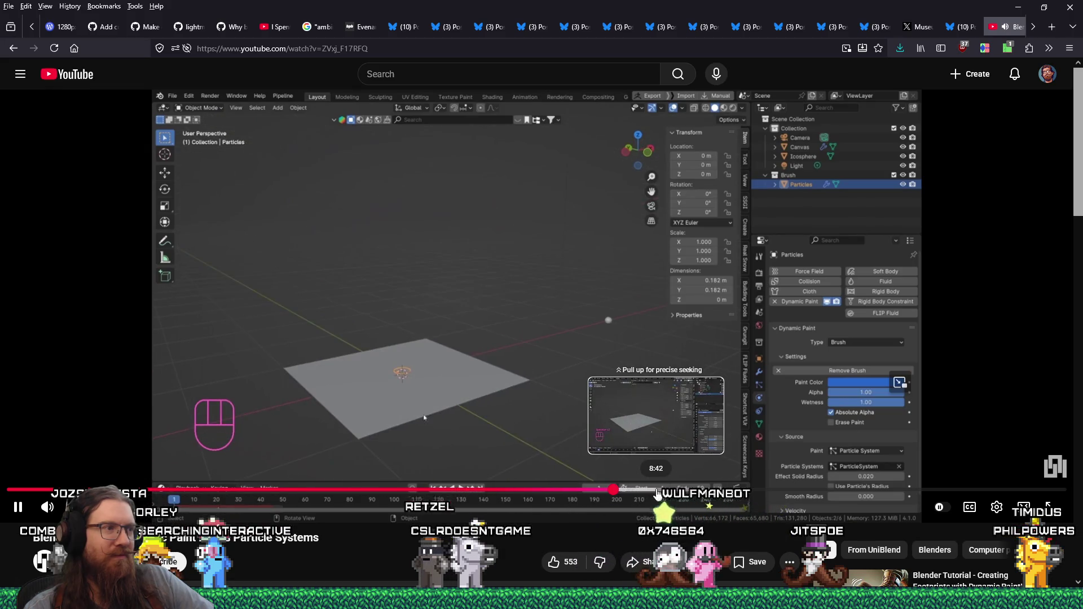
Step: Skim the tutorial forward through its canvas painting and canvas settings, then pause it
left_click(661, 494)
left_click_drag(661, 495, 730, 494)
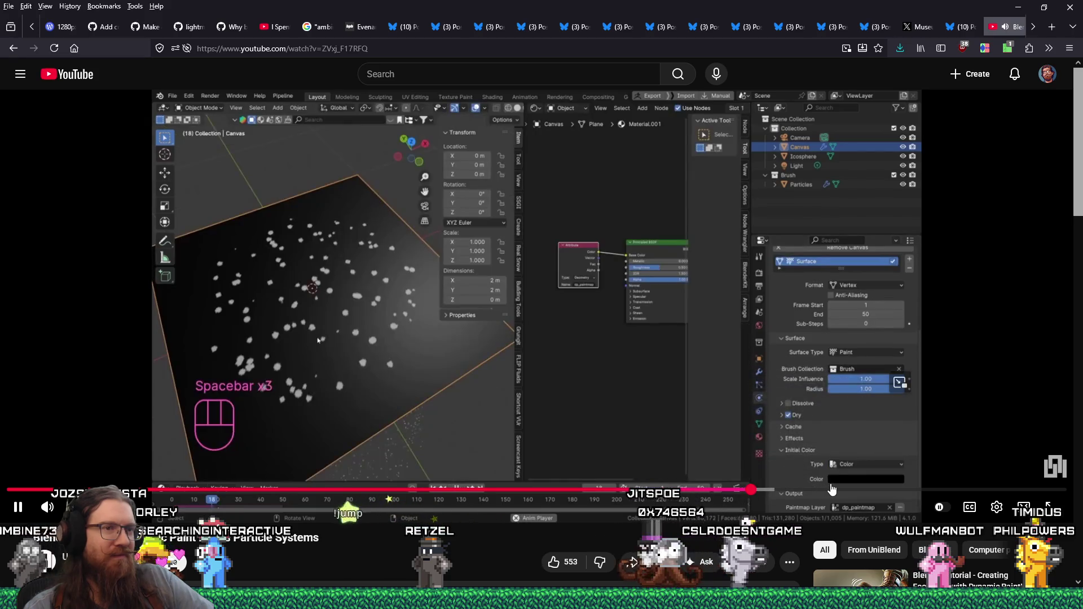
left_click_drag(730, 494, 834, 490)
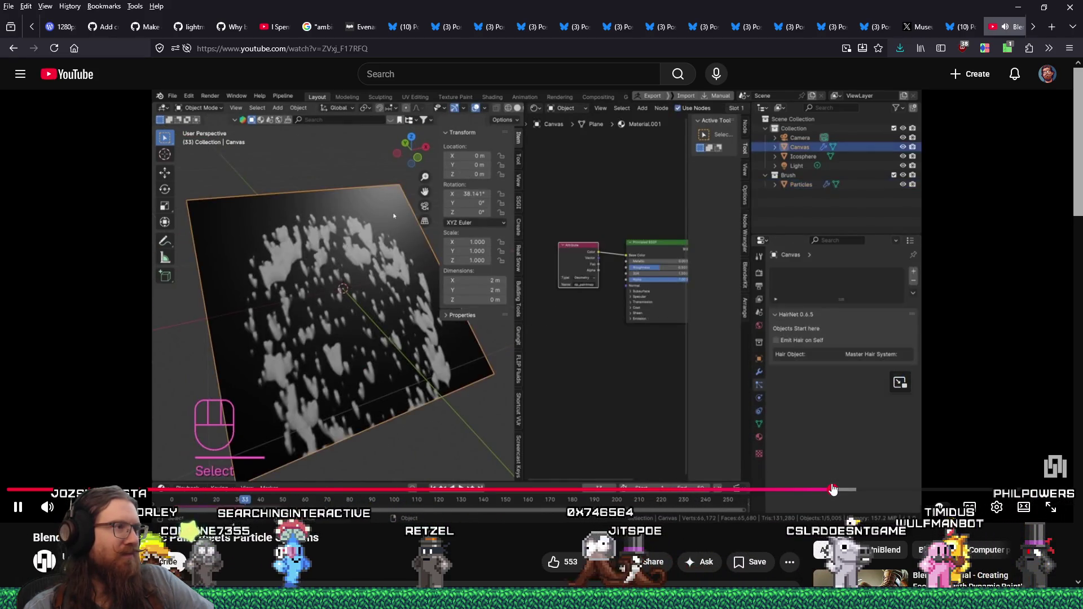
left_click(786, 490)
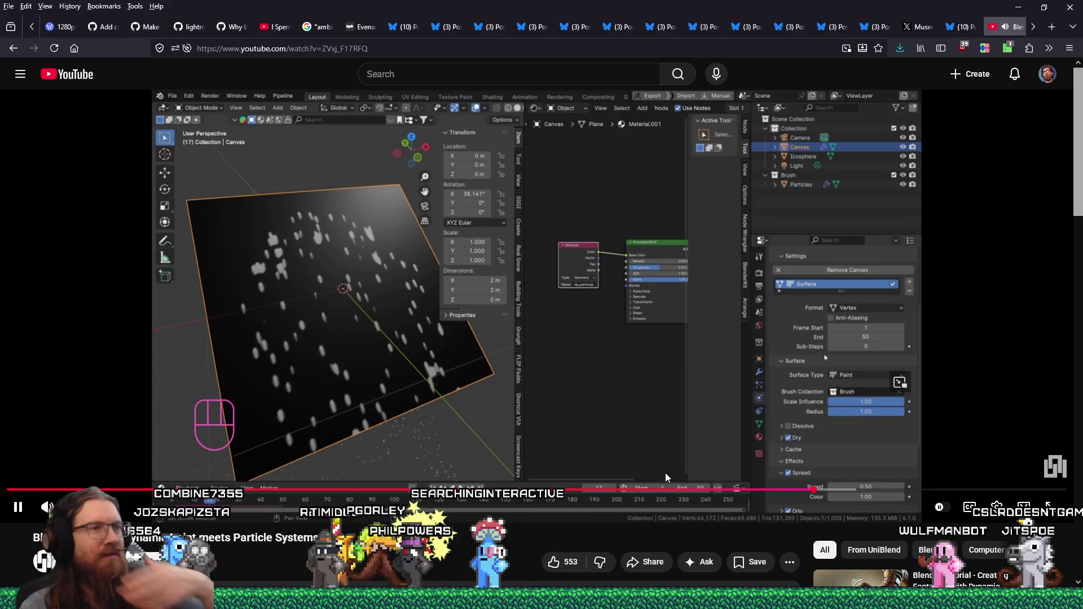
left_click_drag(660, 493, 819, 492)
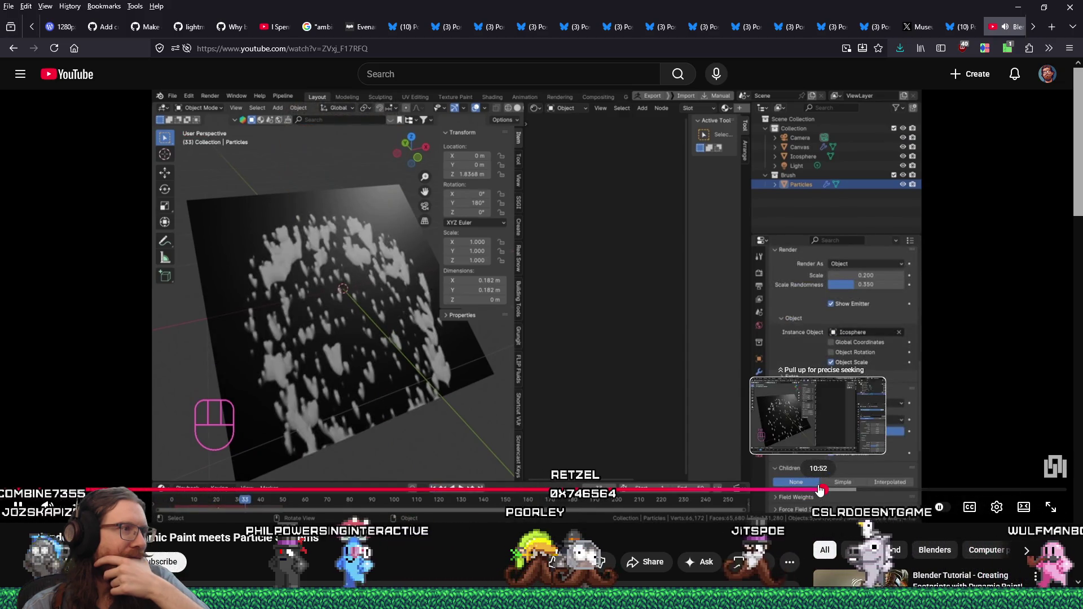
left_click(17, 508)
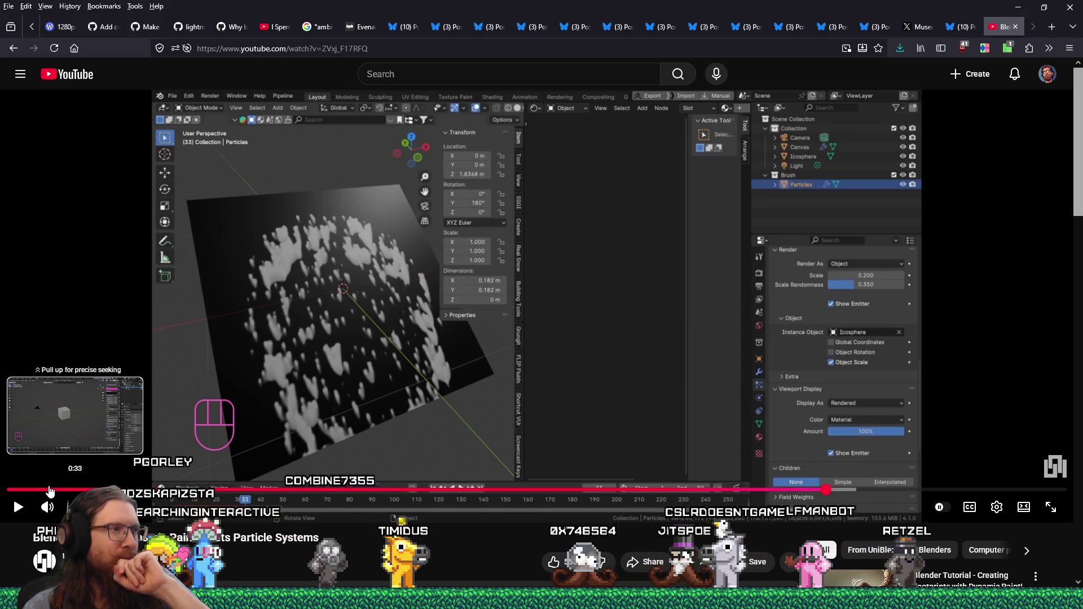
mouse_move(53, 491)
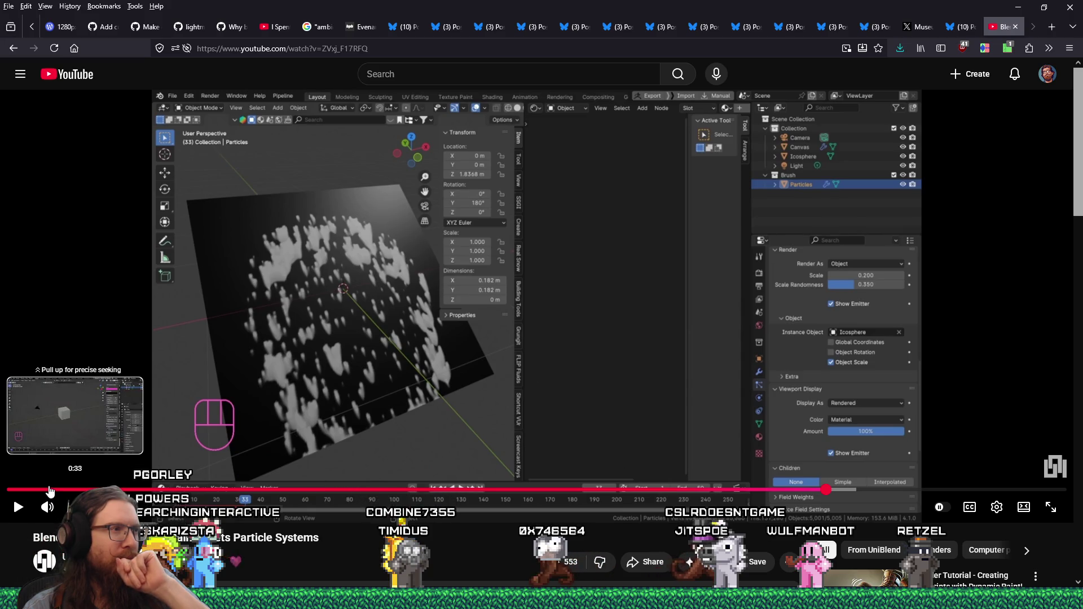
Step: Jump further ahead past the image texture setup to the baking step near the tutorial's end
left_click_drag(53, 491, 843, 494)
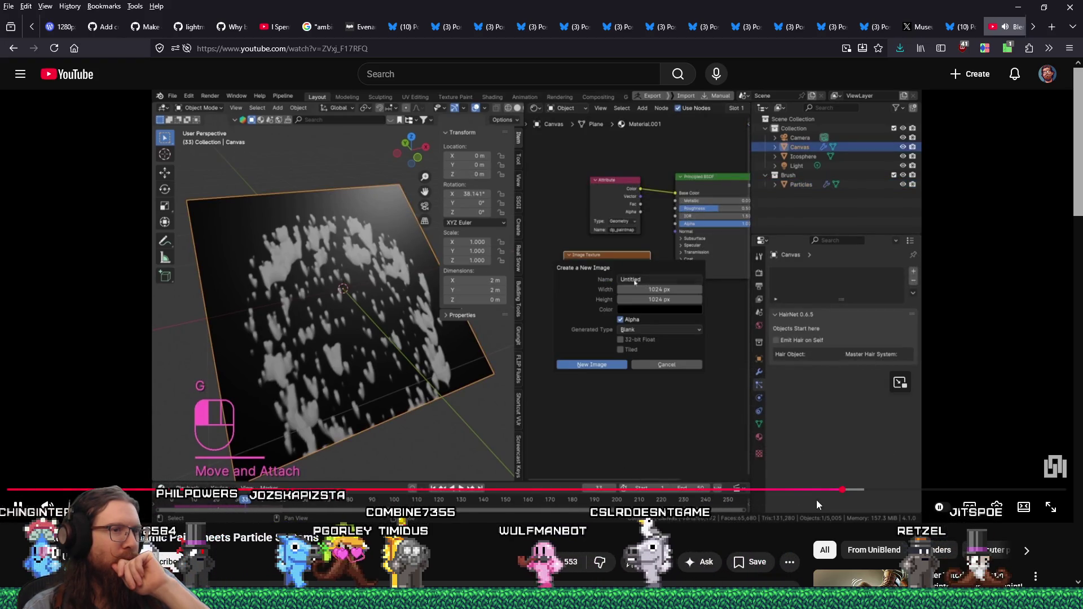
left_click(868, 493)
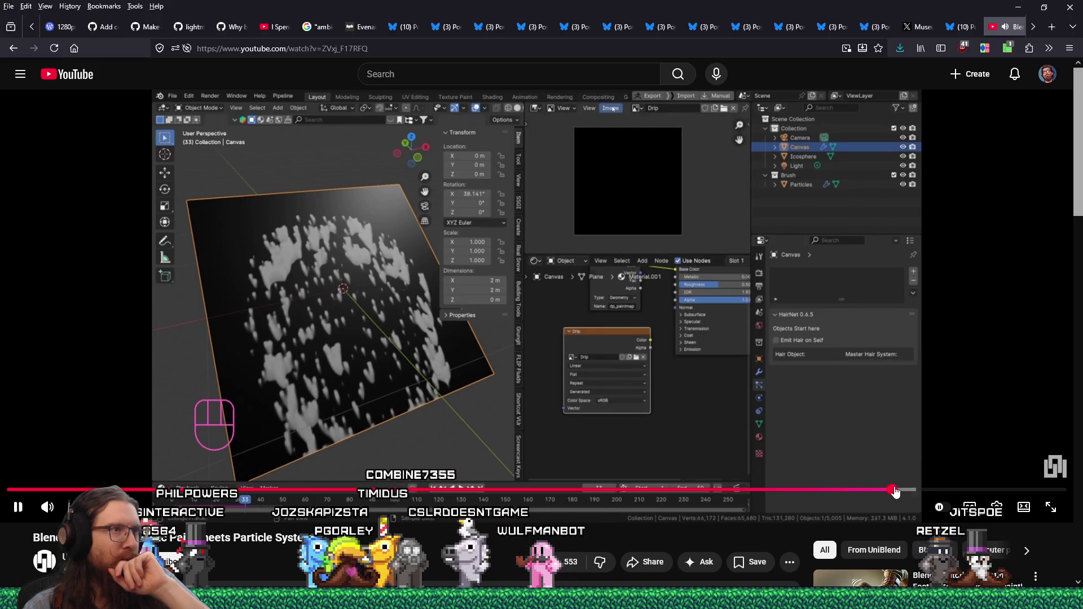
left_click(930, 492)
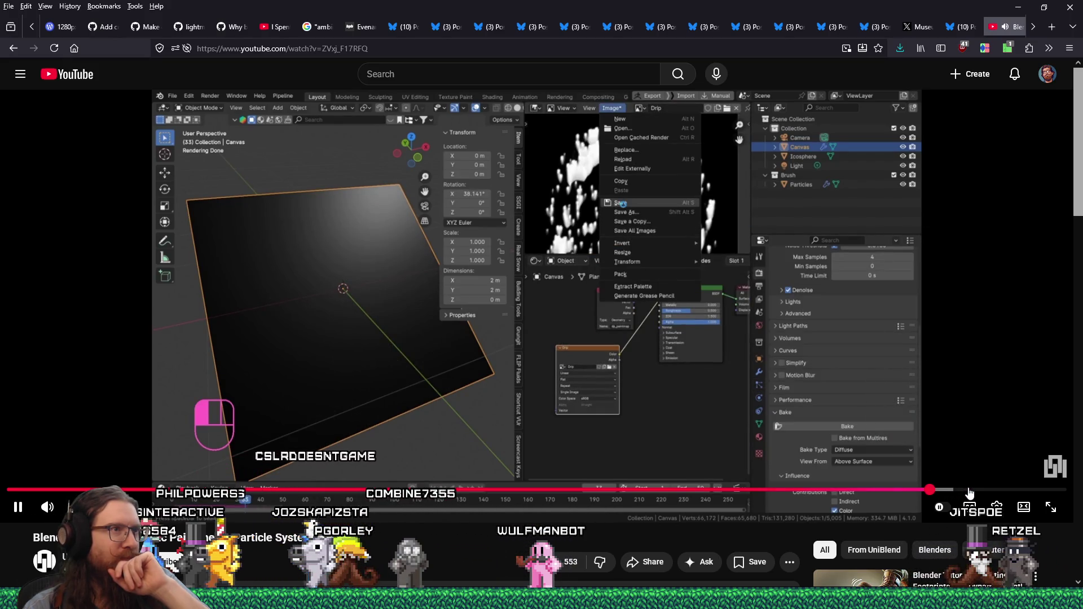
left_click(970, 492)
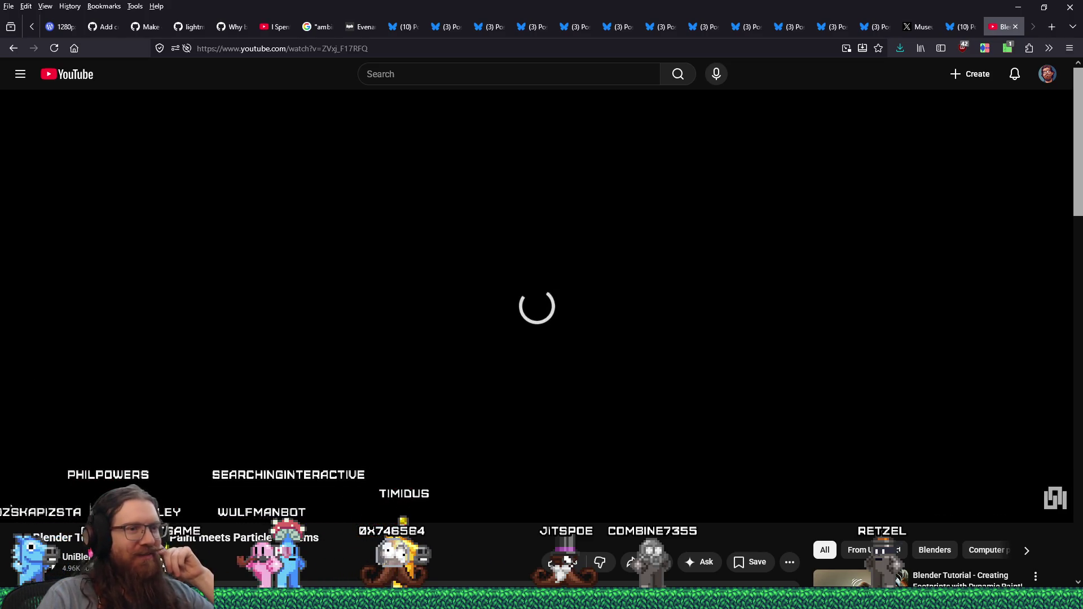
scroll(463, 510, "down", 2)
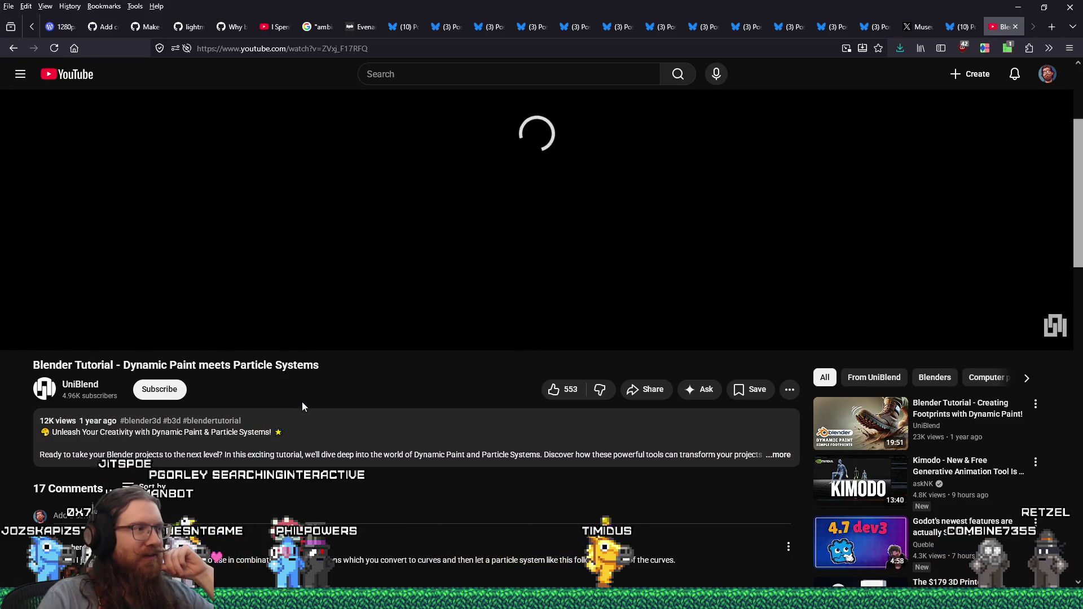
Step: Search YouTube for 'blender dynamic paint' videos
mouse_move(358, 336)
left_click(420, 319)
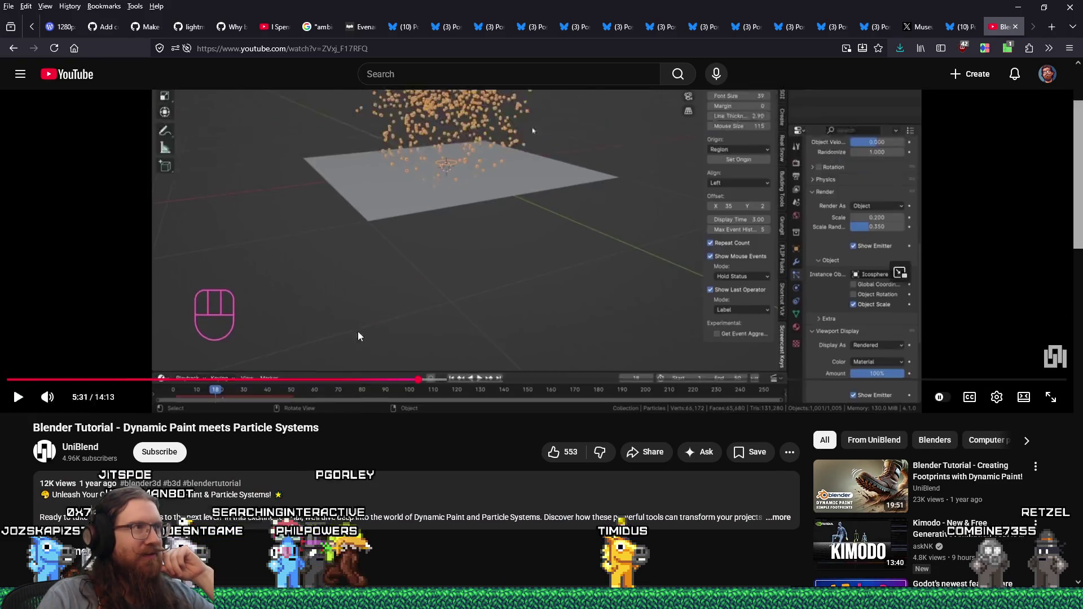
type("blende")
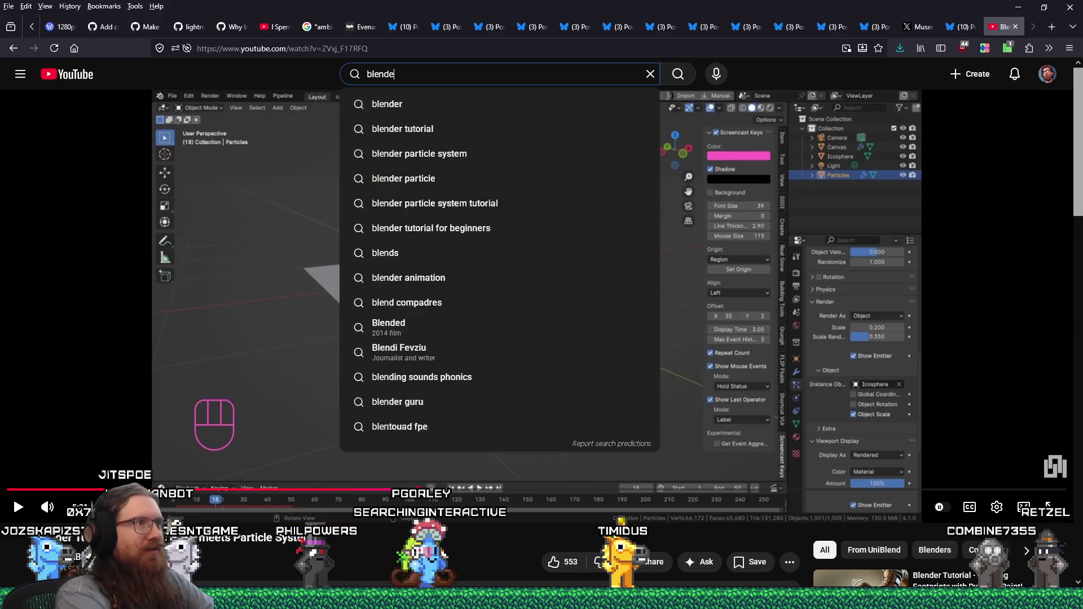
type("r dynamic paint")
key("Return")
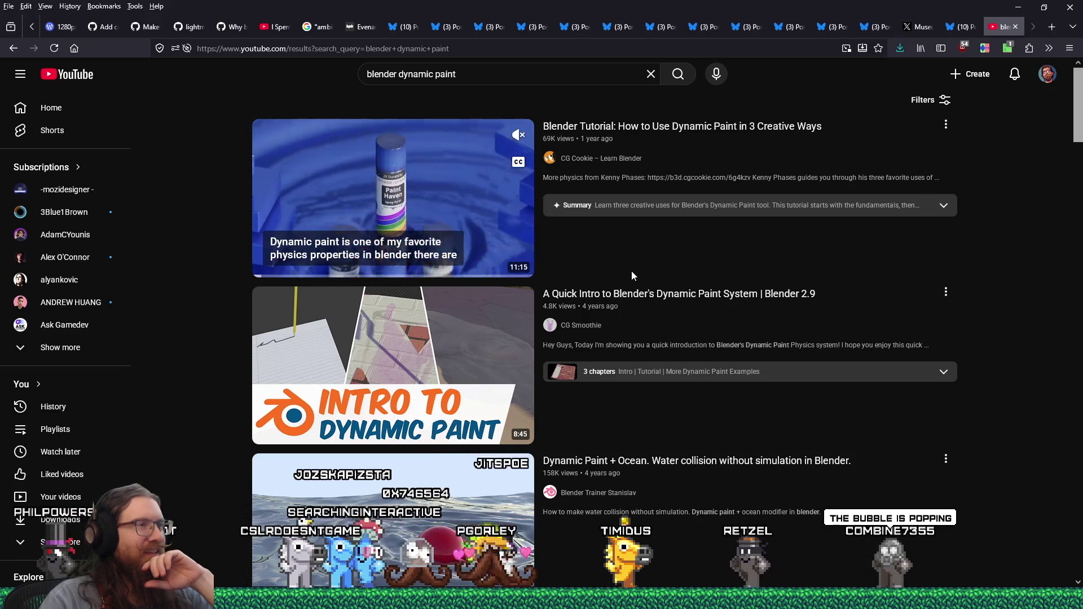
scroll(632, 272, "down", 2)
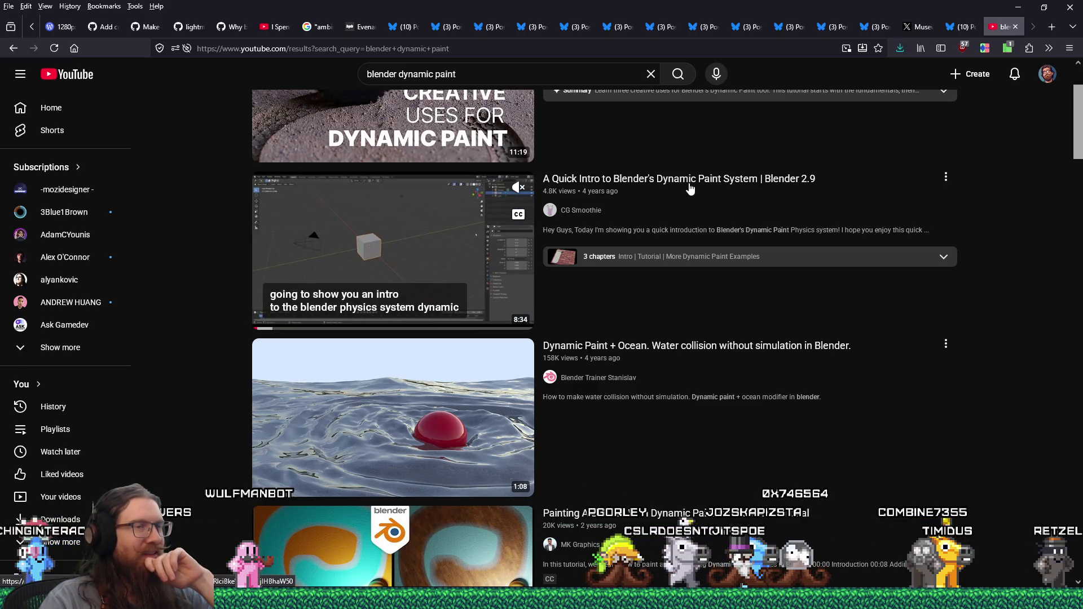
Step: Play 'A Quick Intro to Blender's Dynamic Paint System' and skim ahead to the sphere painting demo
left_click(665, 210)
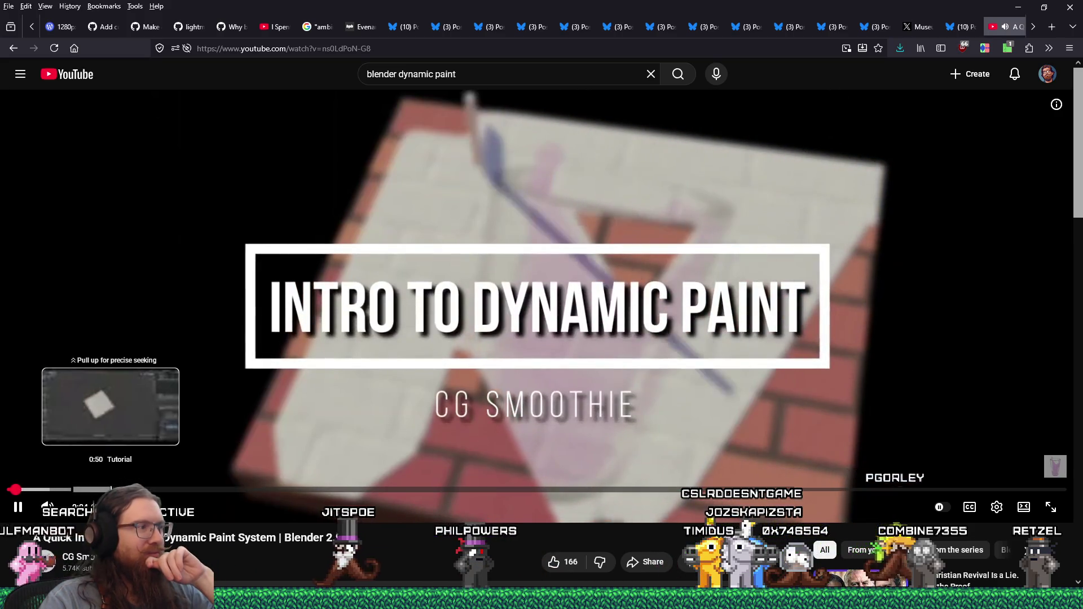
left_click(110, 489)
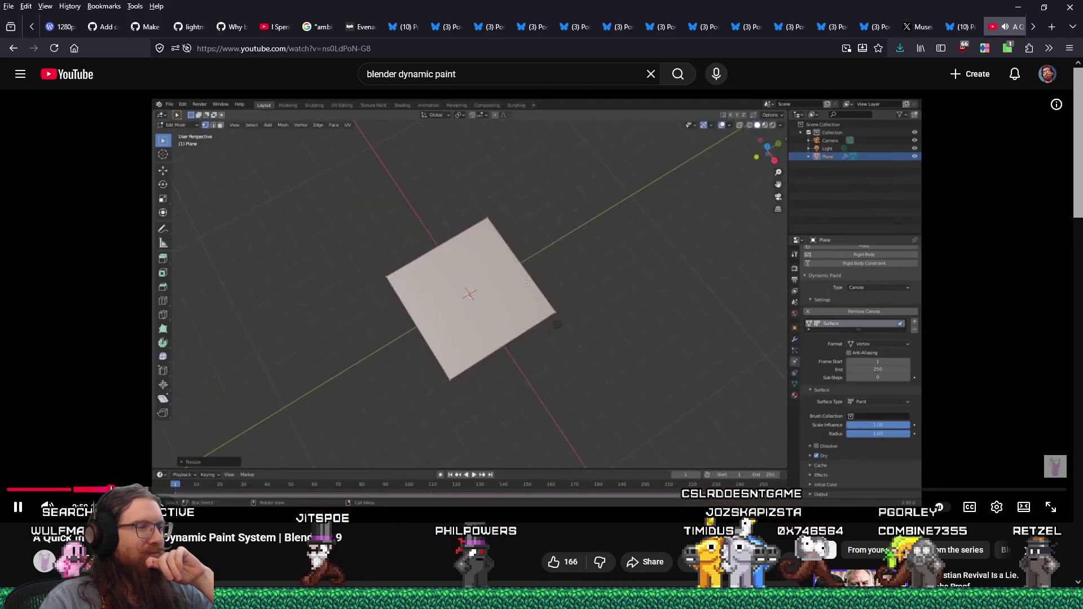
left_click_drag(192, 490, 356, 495)
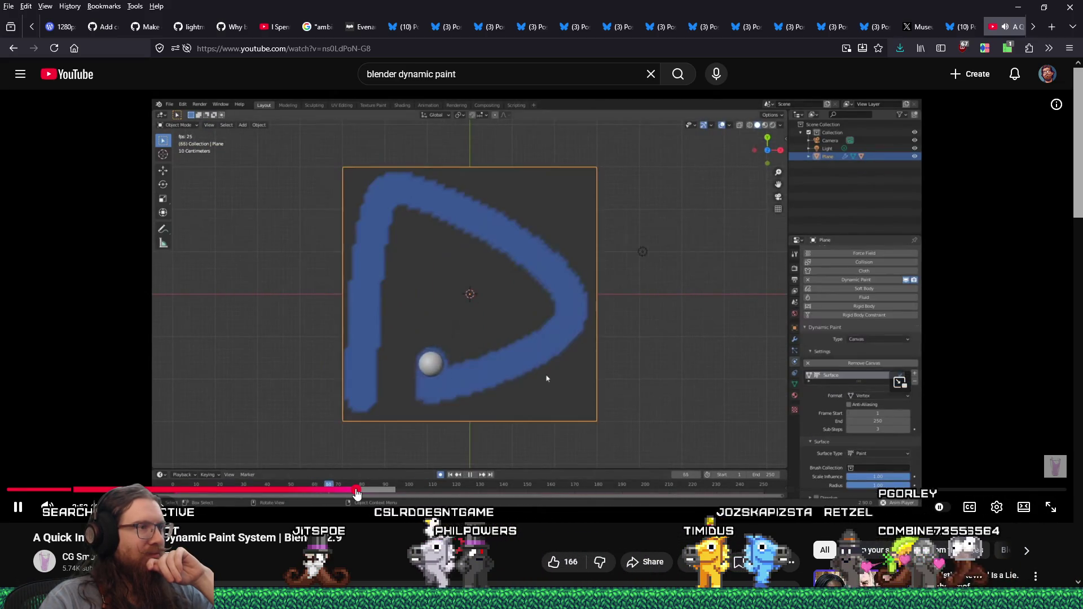
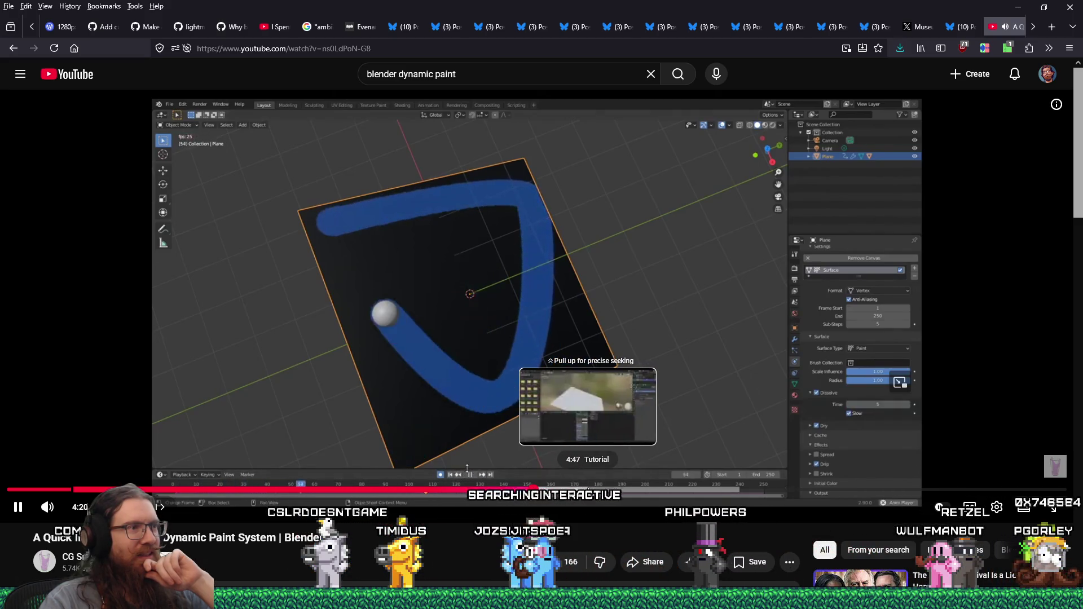
Step: Skim the dynamic paint intro through its white plane, blue stroke, glass, pencil and brick wall examples, then pause
left_click(592, 493)
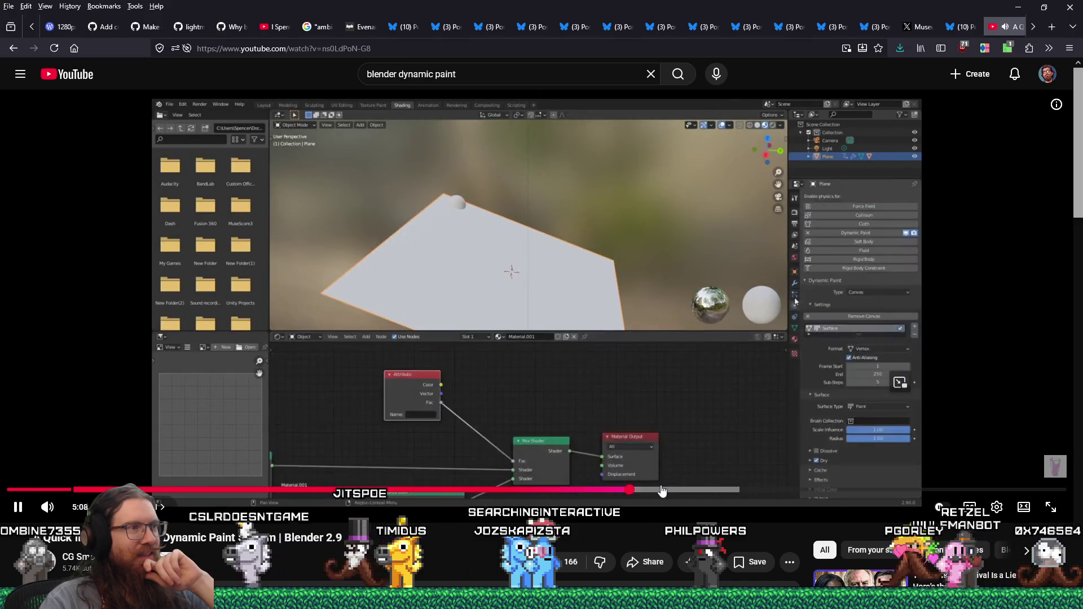
left_click(663, 495)
left_click(711, 495)
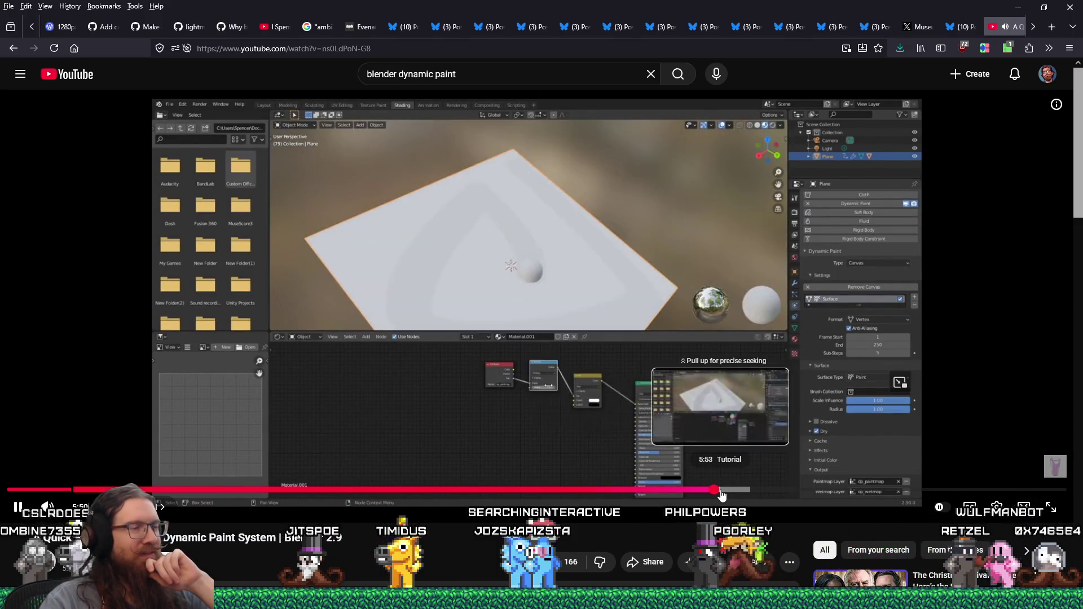
left_click(726, 496)
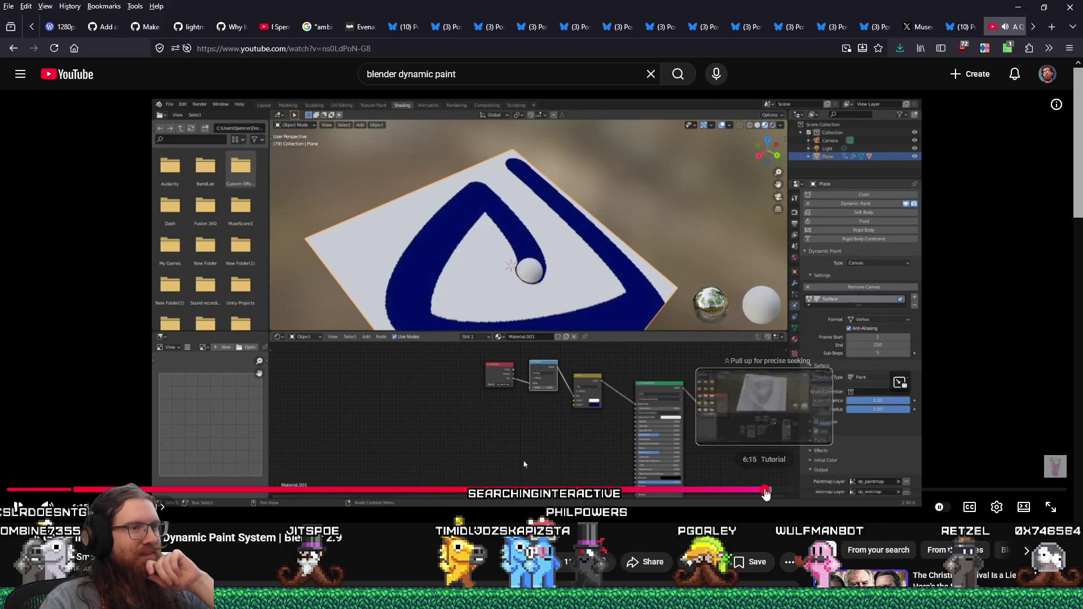
left_click(766, 495)
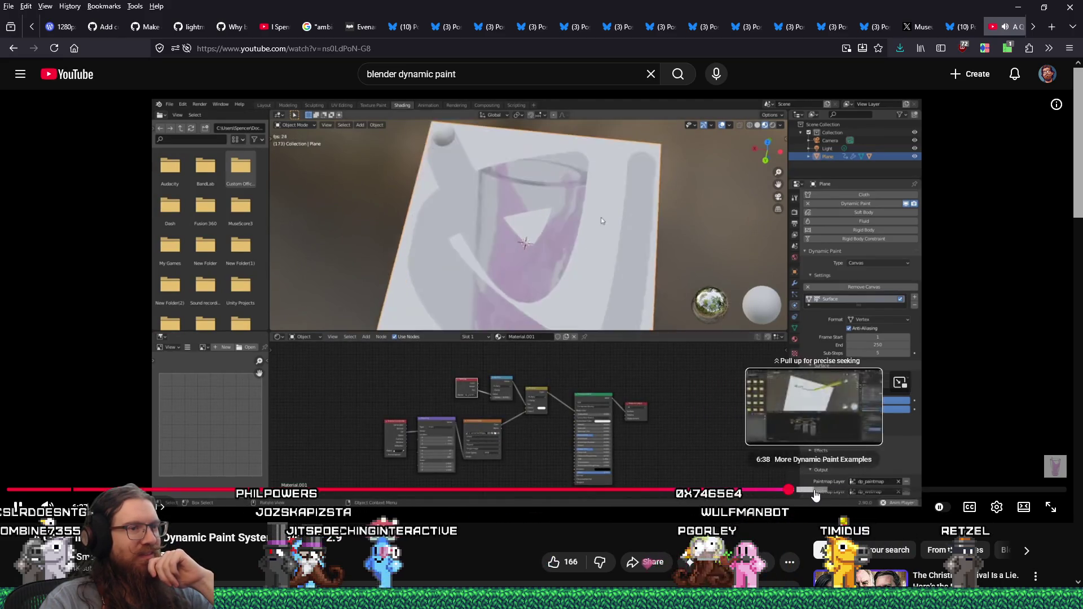
left_click(815, 496)
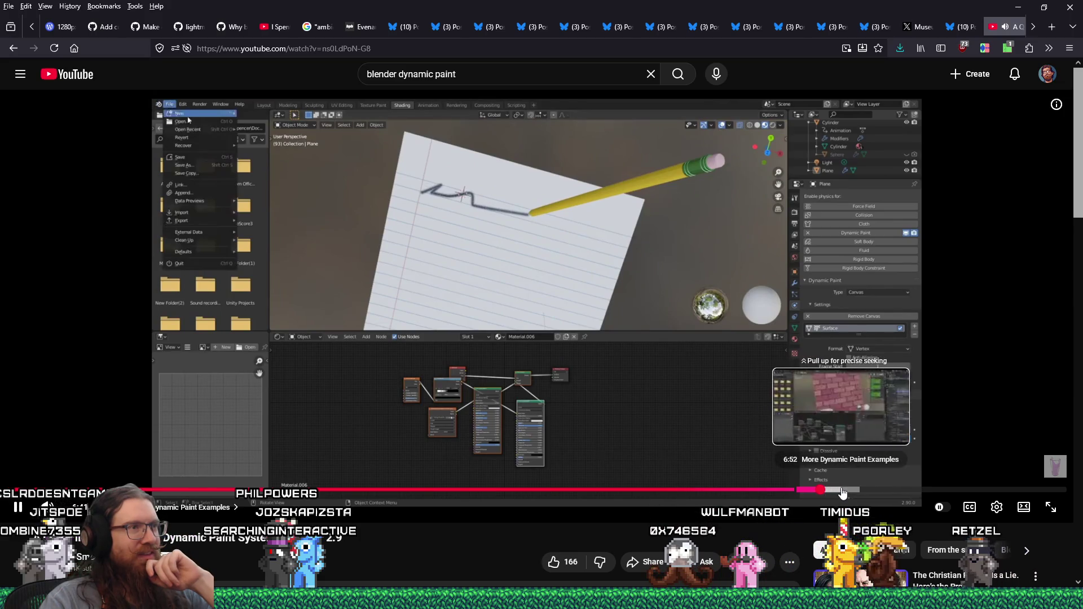
left_click(842, 493)
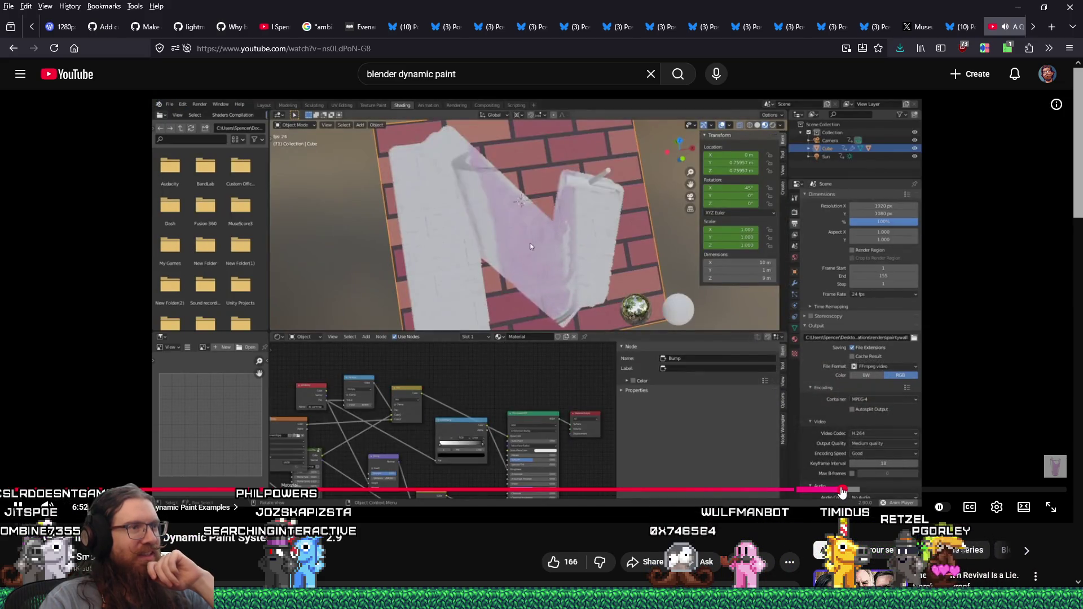
left_click(47, 479)
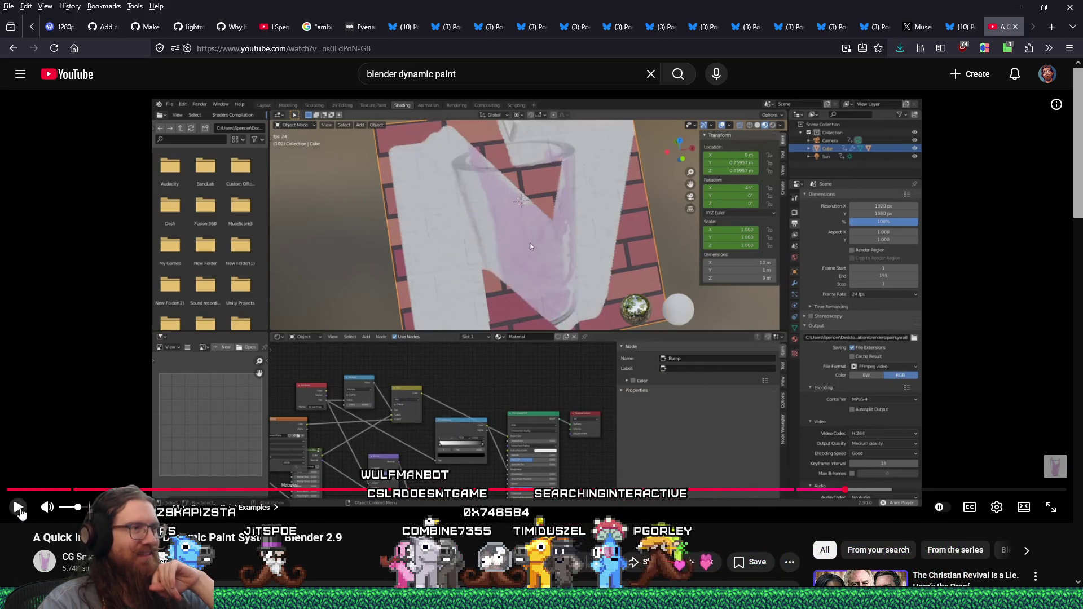
Step: Resume, skim the later examples to the waves scene near the end, and return to the search results
left_click(18, 512)
left_click(909, 490)
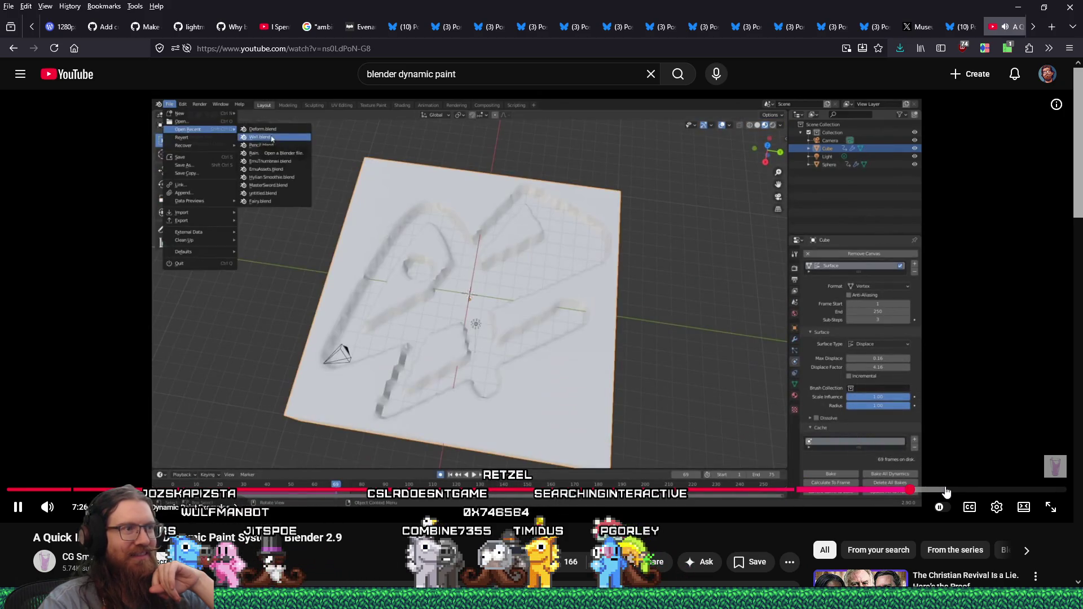
left_click(1002, 489)
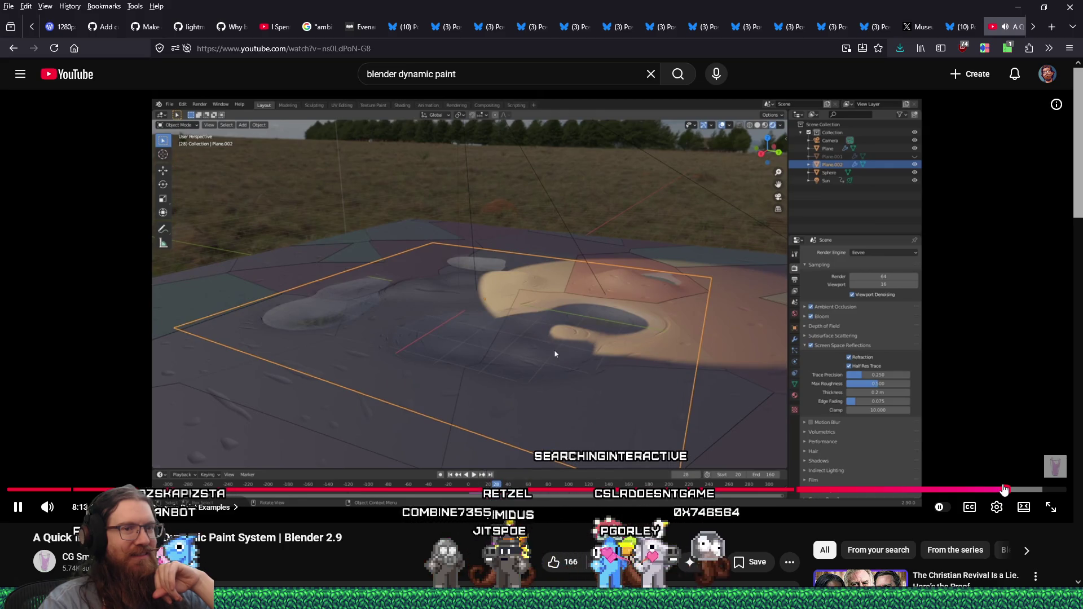
left_click_drag(1005, 490, 1054, 492)
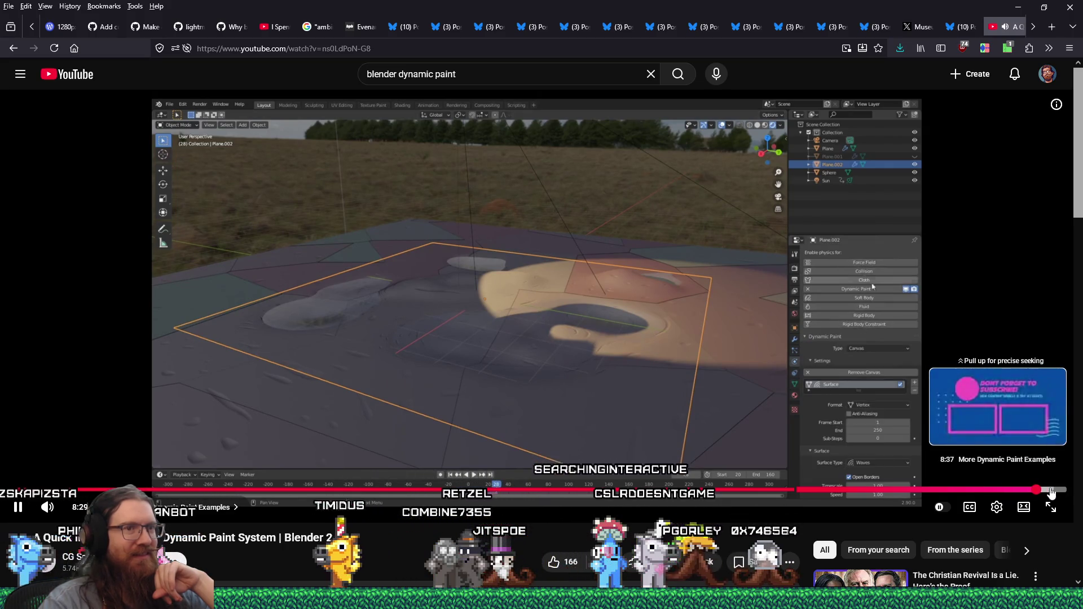
key("alt+Left")
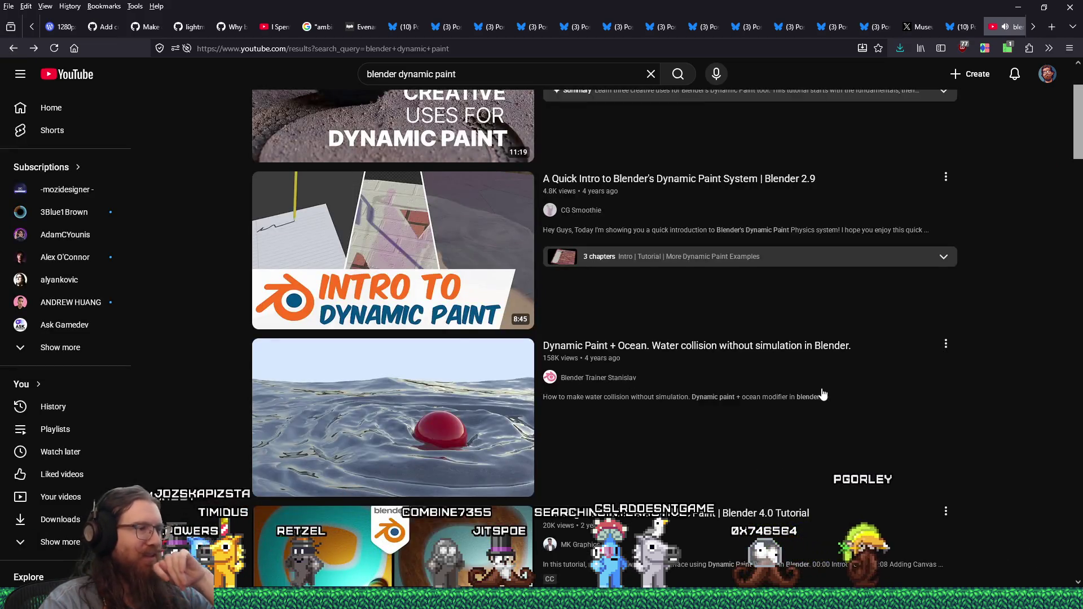
scroll(822, 395, "down", 3)
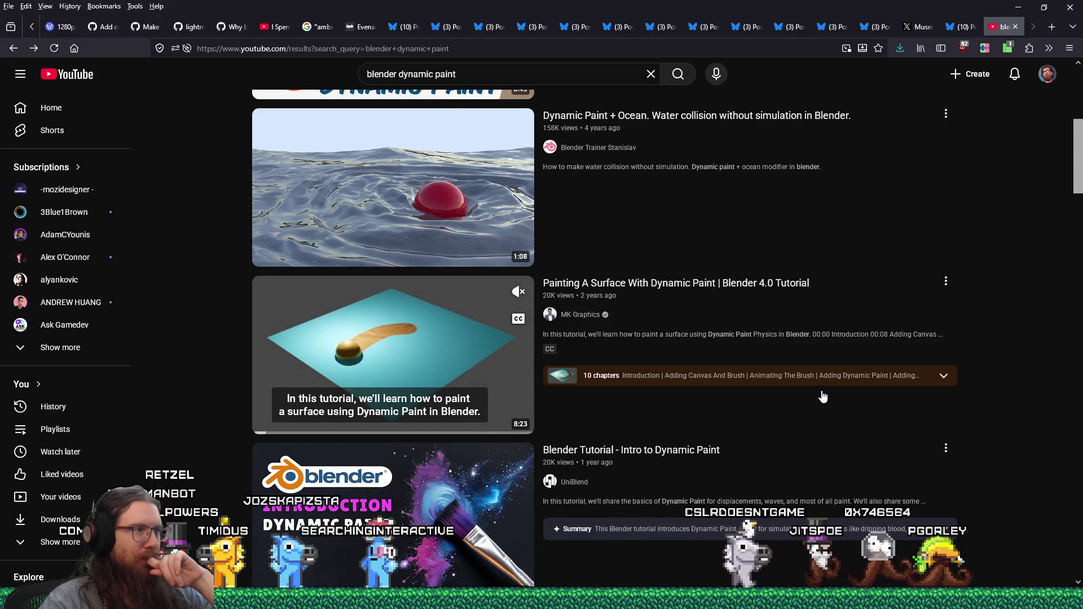
scroll(822, 395, "down", 2)
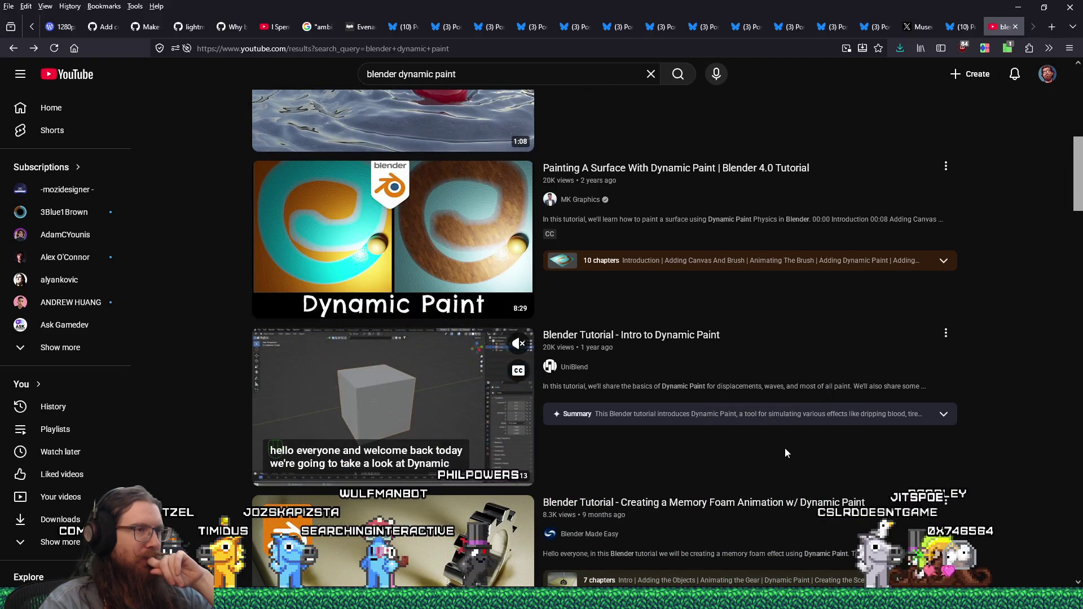
scroll(782, 452, "down", 1)
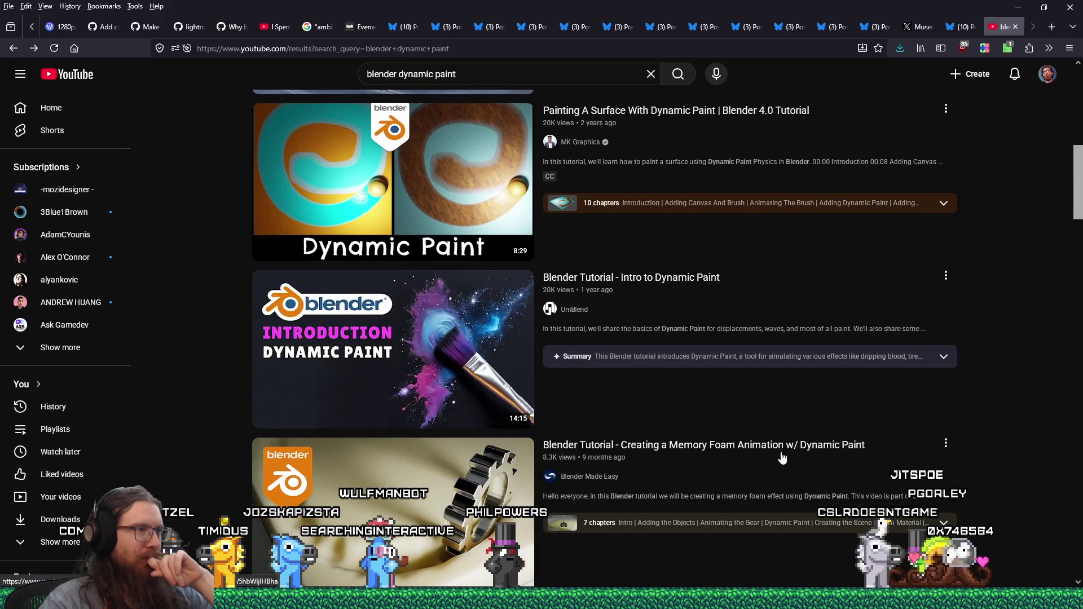
scroll(782, 457, "down", 1)
scroll(781, 458, "down", 1)
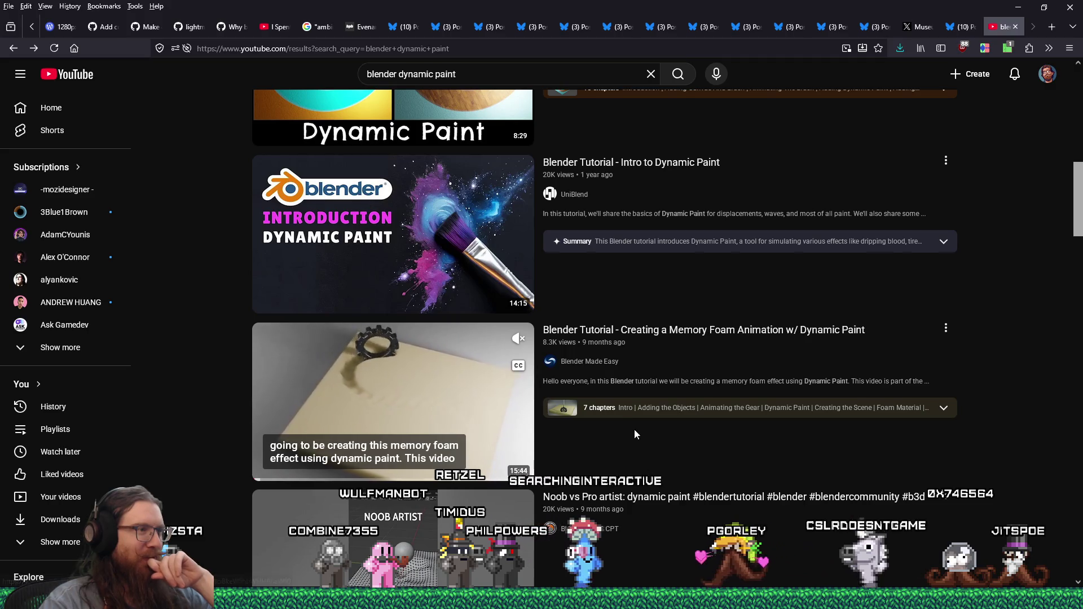
scroll(636, 430, "down", 1)
scroll(637, 432, "down", 2)
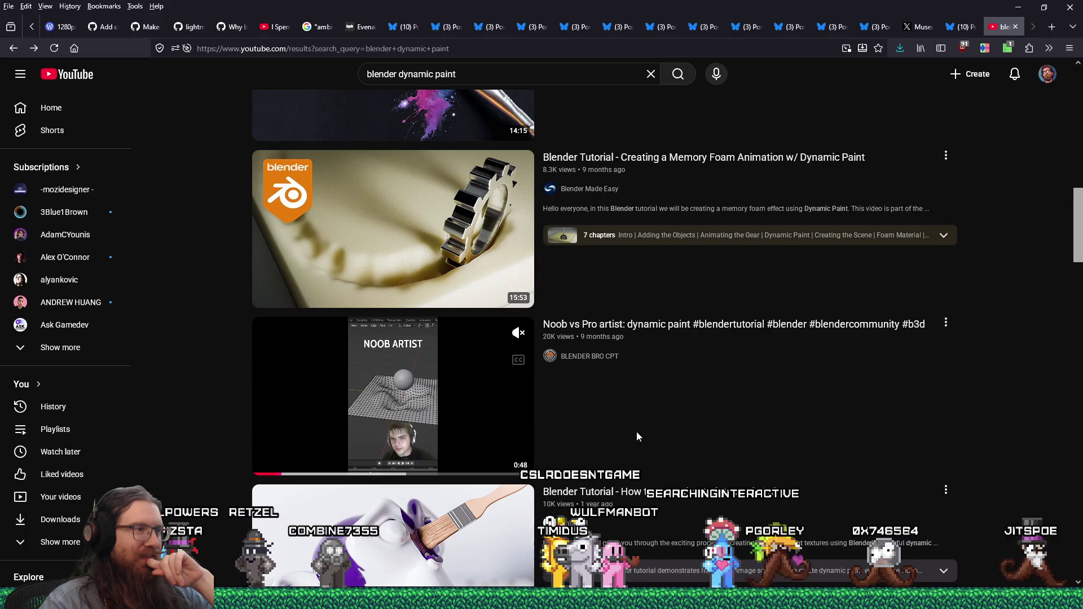
scroll(638, 436, "down", 2)
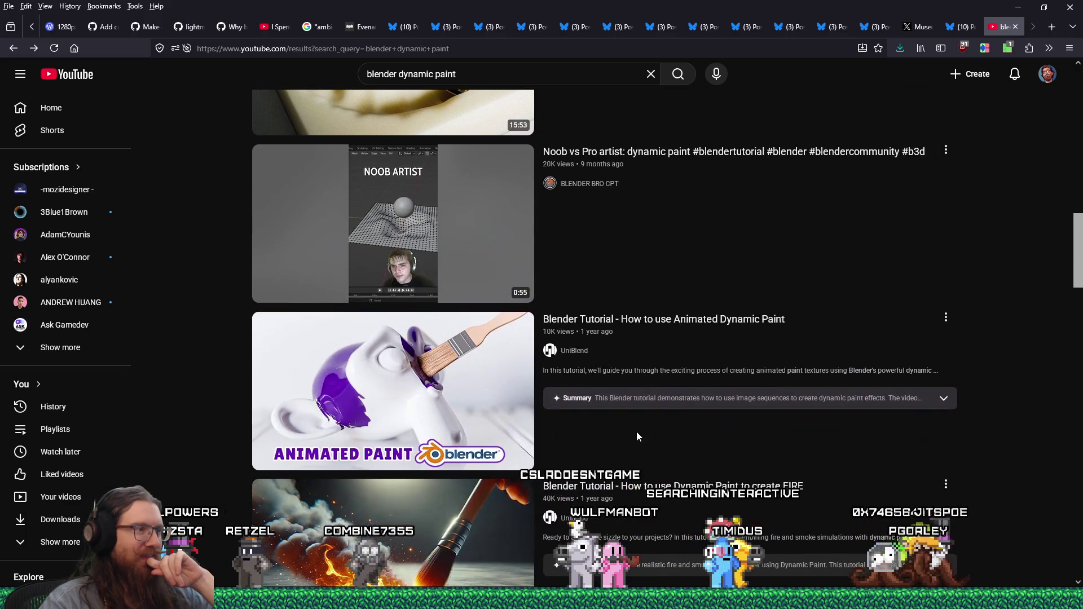
scroll(638, 436, "down", 2)
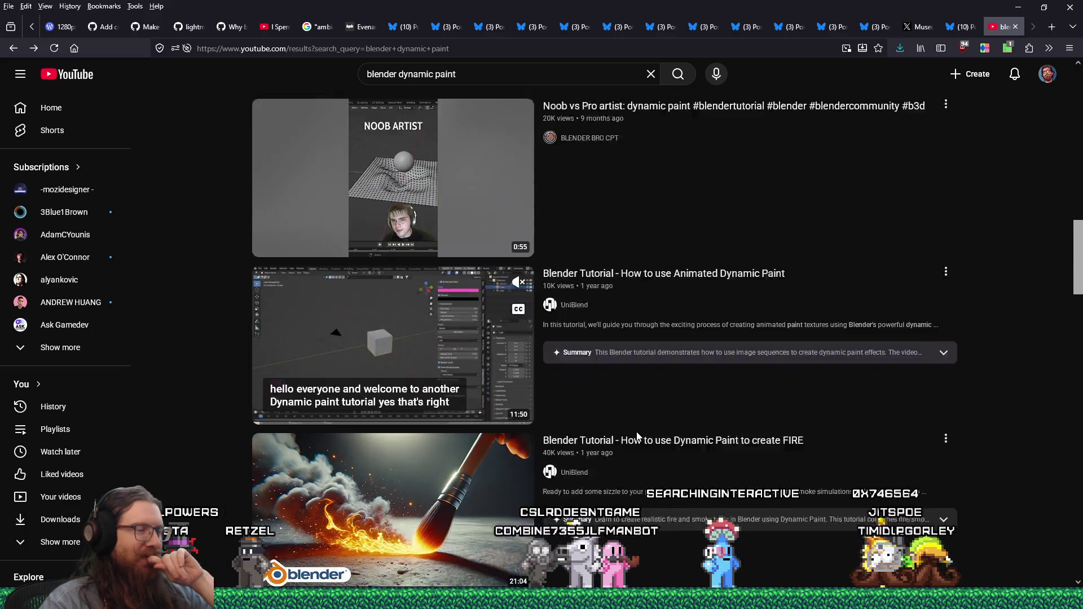
scroll(637, 437, "down", 2)
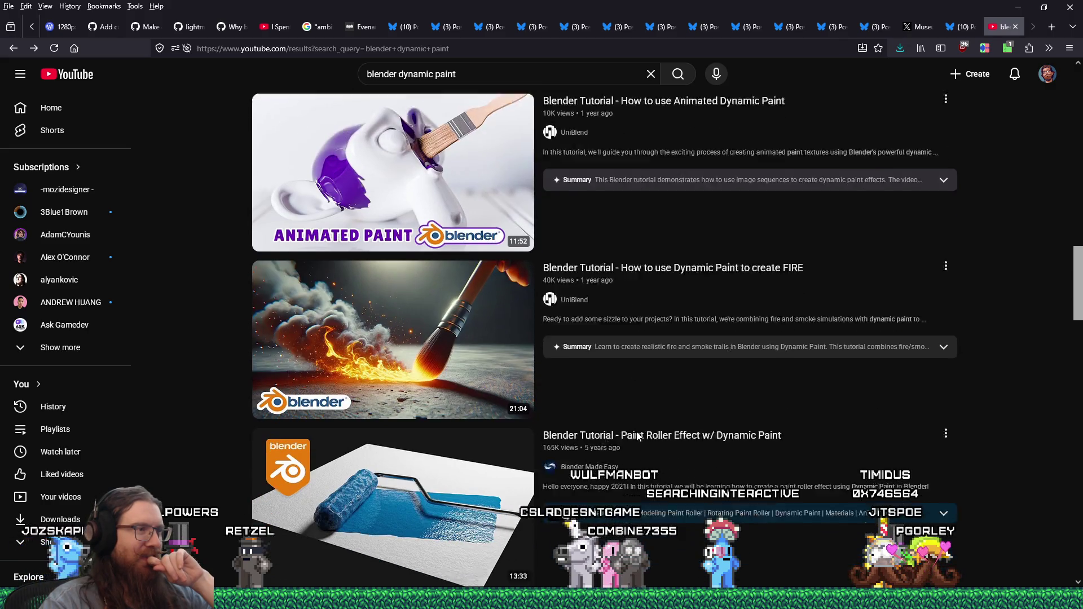
scroll(638, 436, "down", 1)
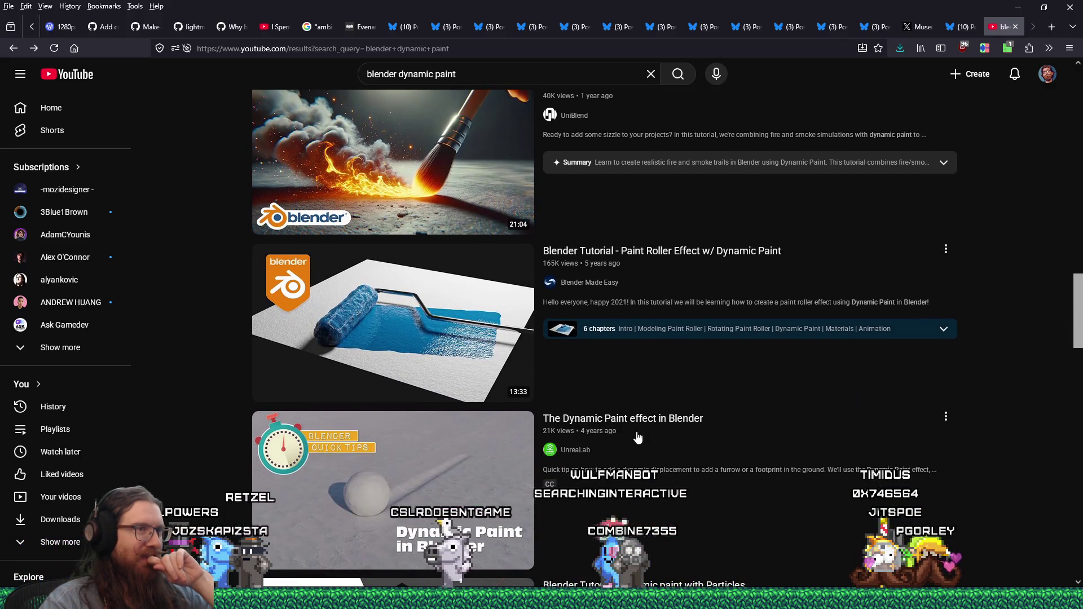
scroll(638, 438, "down", 1)
scroll(639, 438, "down", 1)
scroll(638, 438, "down", 1)
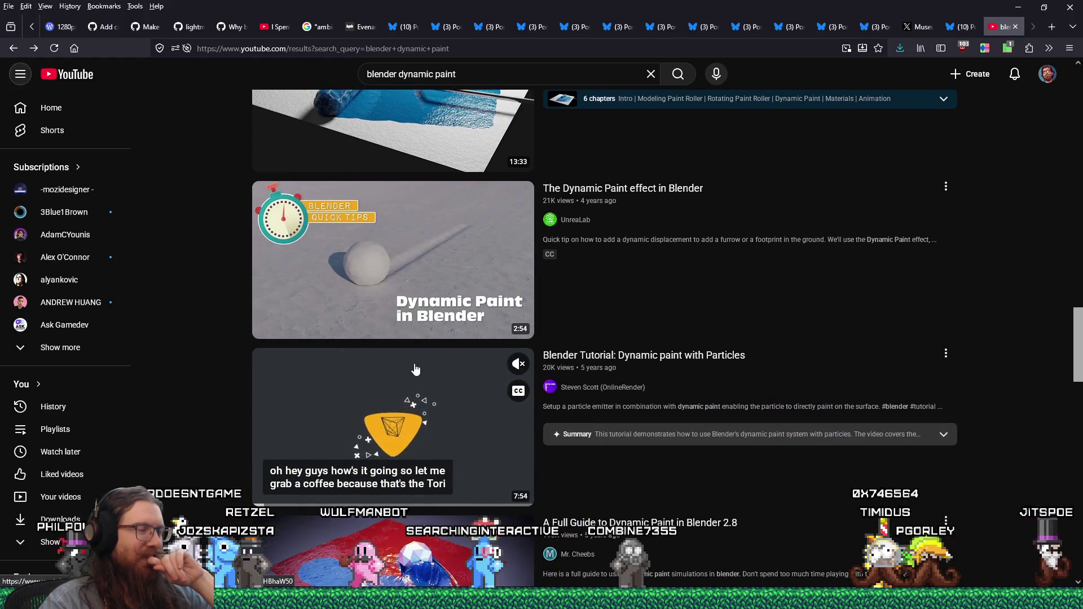
Step: Open the 'Blender Tutorial: Dynamic paint with Particles' video from the results
left_click(416, 368)
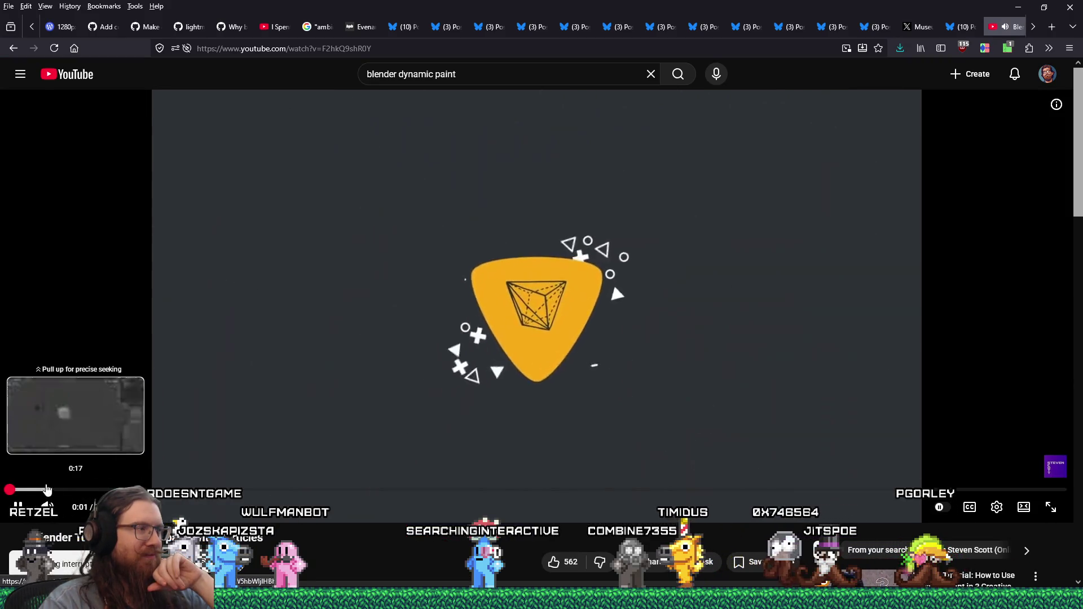
Step: Skim the particles tutorial past its intro and plane setup to the torus dropping particles around 2:11, then pause
left_click(36, 491)
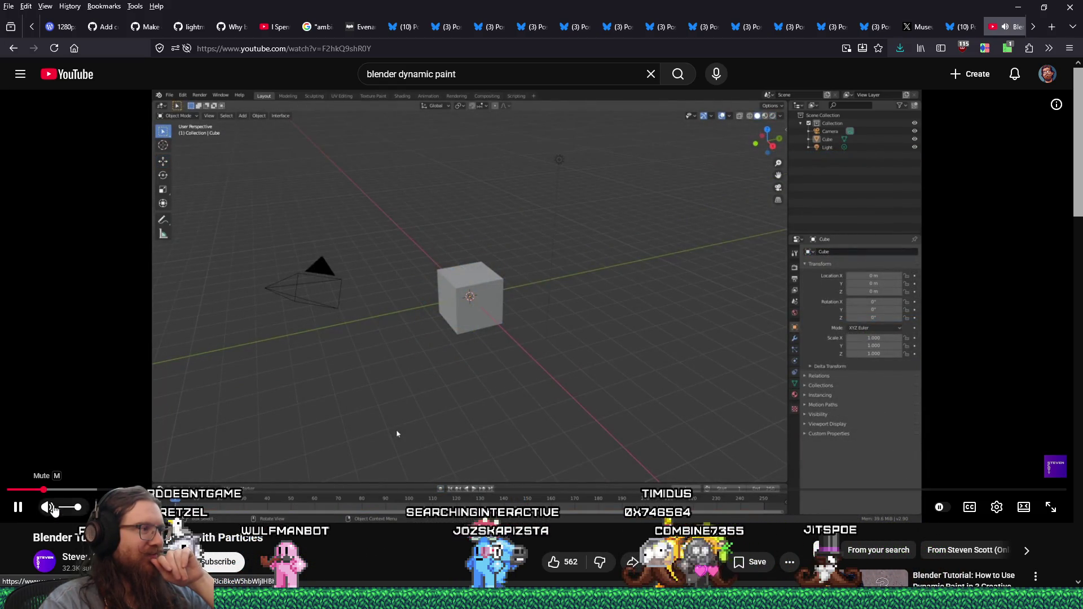
left_click(94, 491)
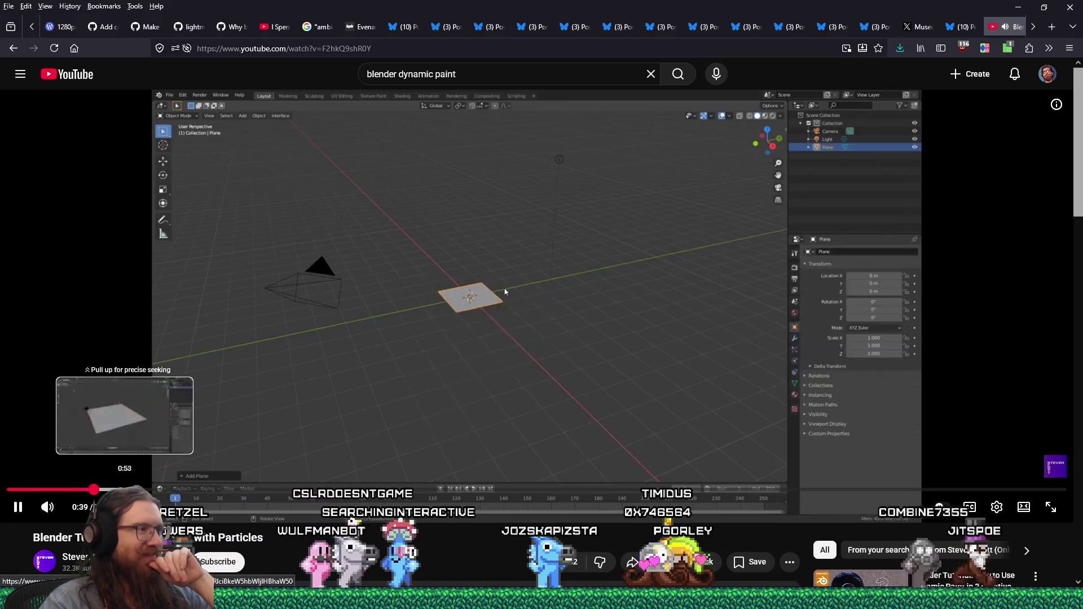
left_click(124, 491)
left_click(176, 491)
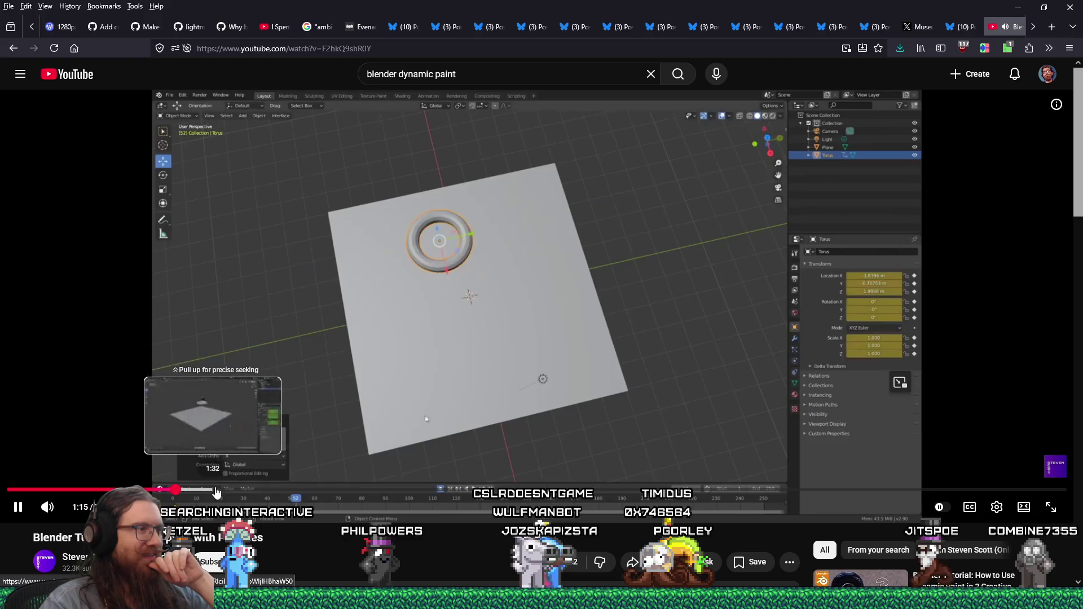
left_click(243, 490)
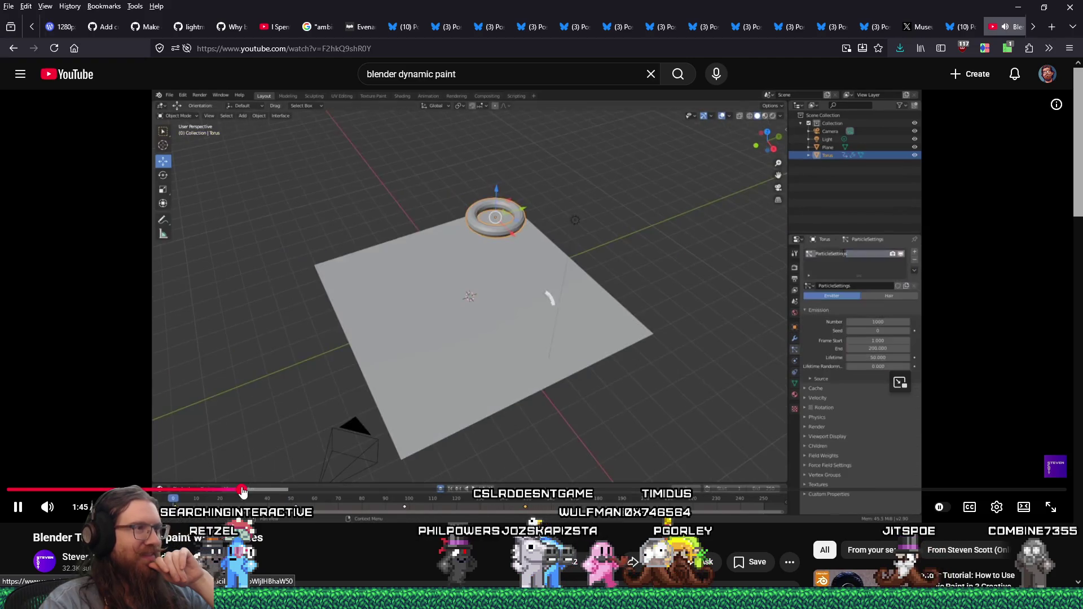
left_click(301, 490)
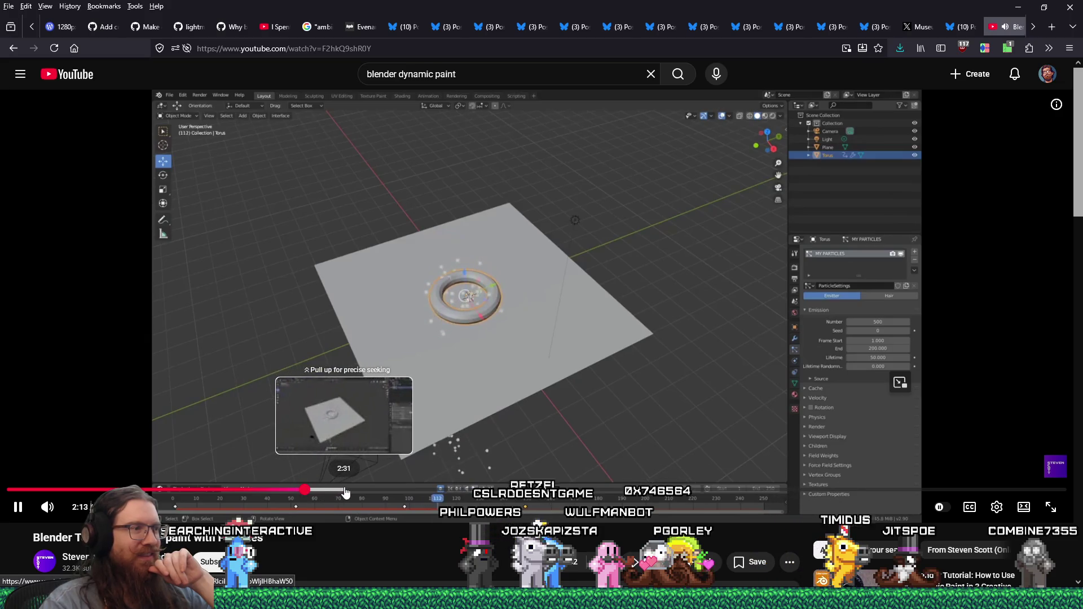
mouse_move(48, 509)
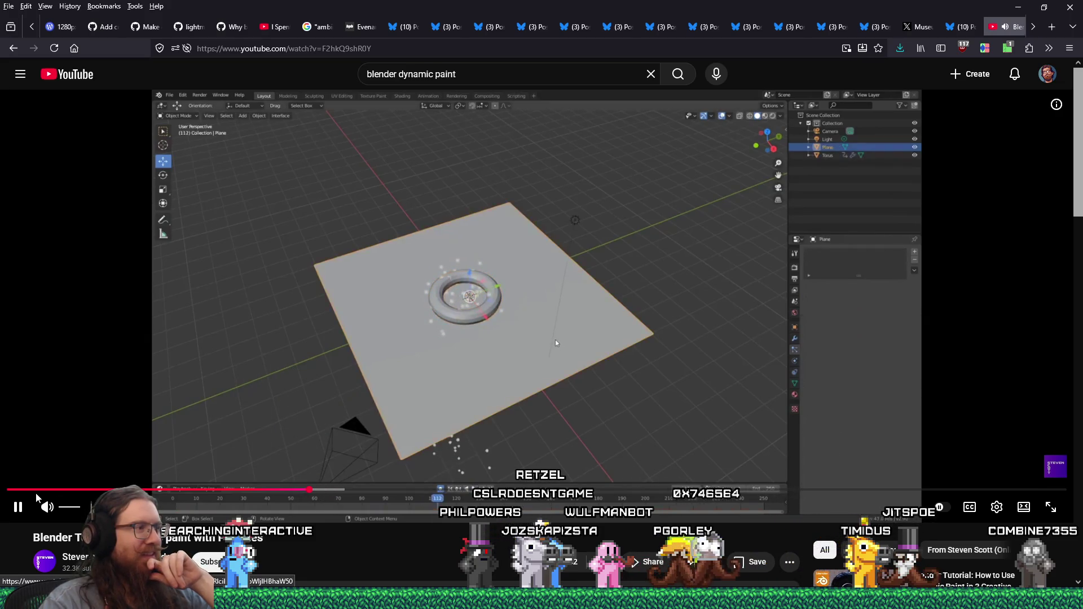
left_click(18, 508)
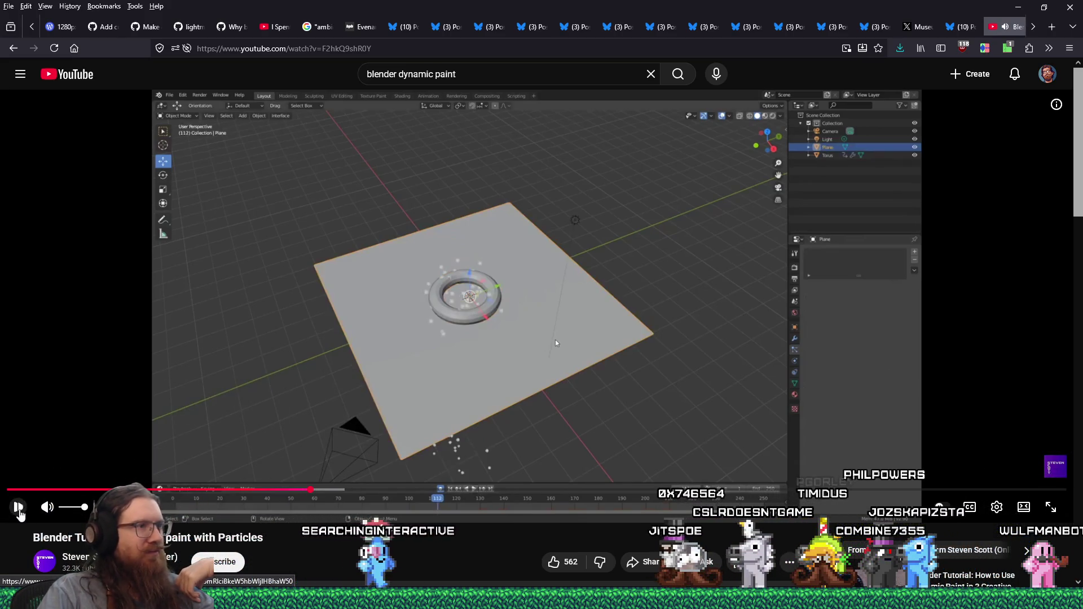
Step: Resume and skim through the Dynamic Paint settings to the painted plane result with particles around 4:00
left_click(19, 508)
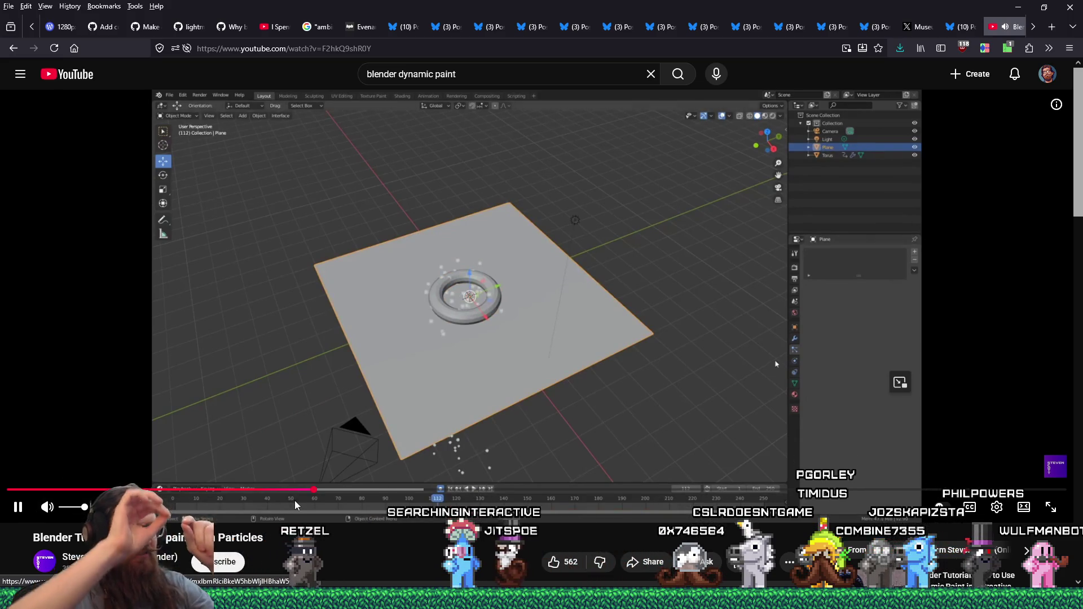
left_click(334, 494)
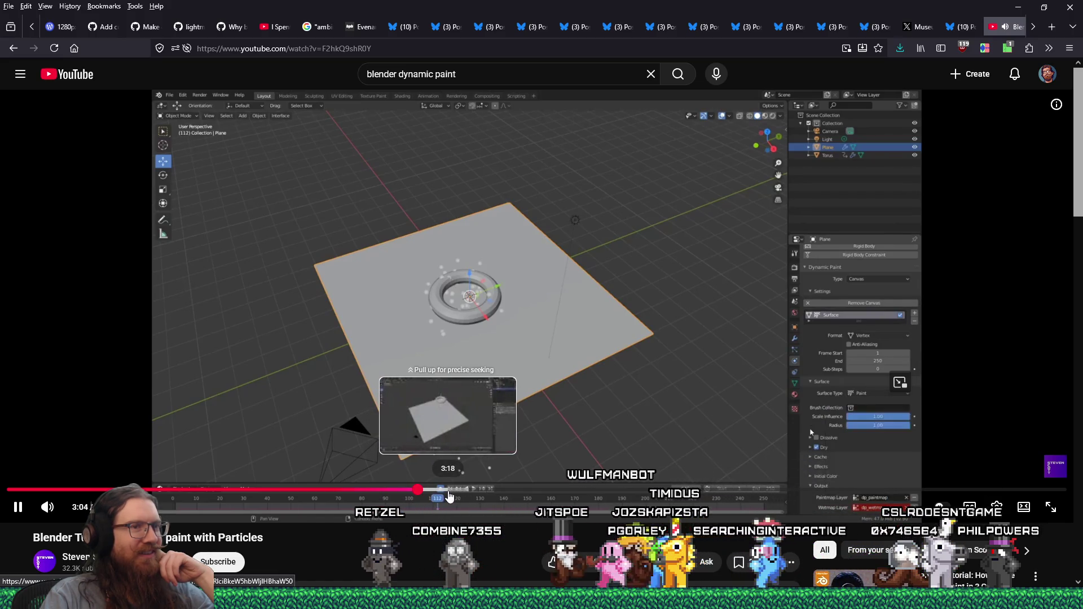
left_click_drag(454, 497, 457, 499)
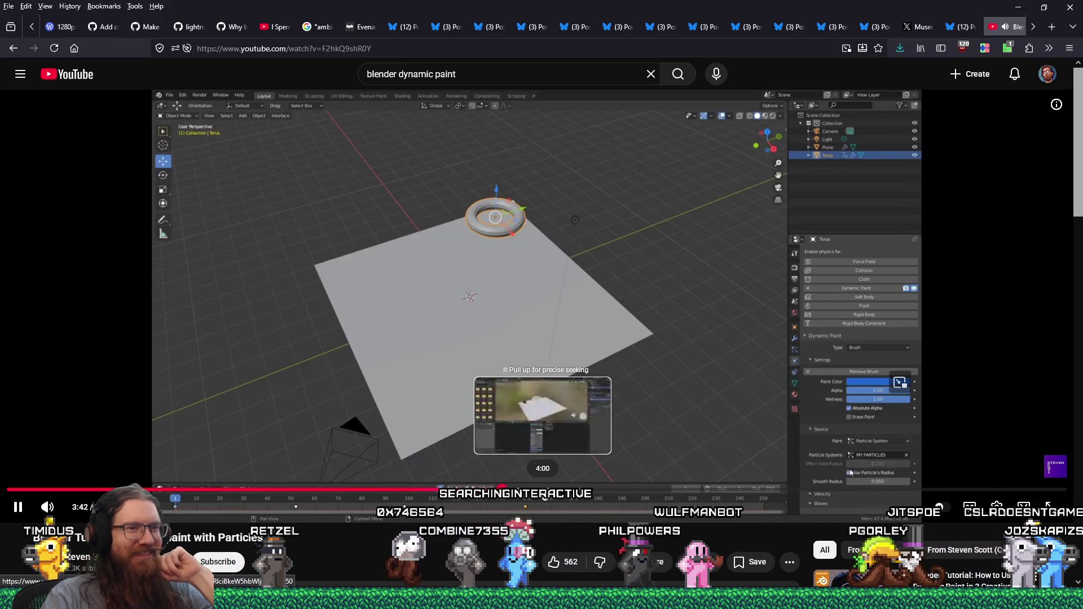
left_click(544, 493)
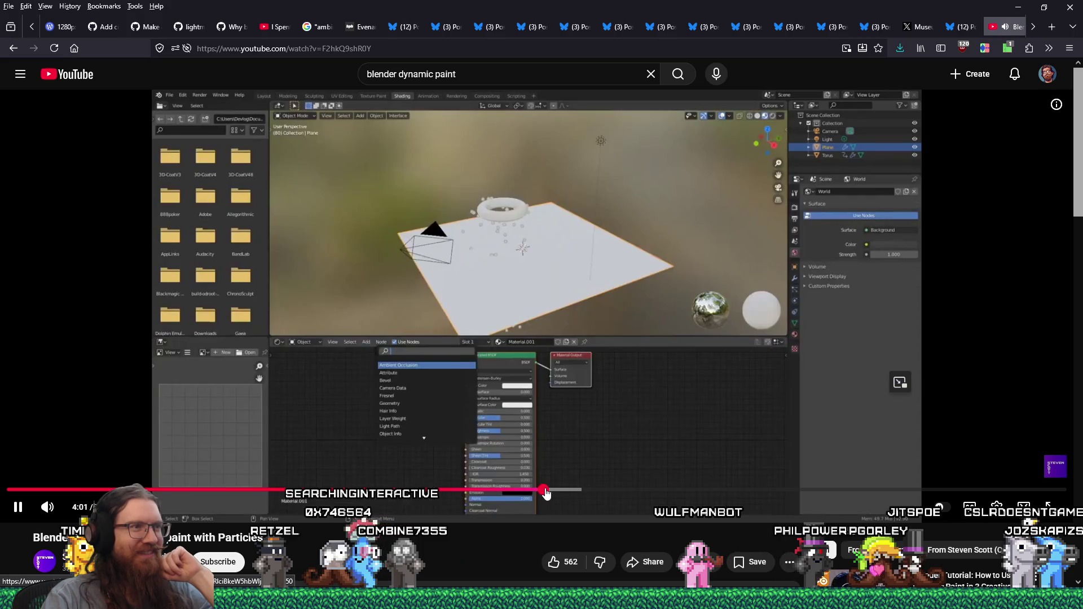
left_click(572, 494)
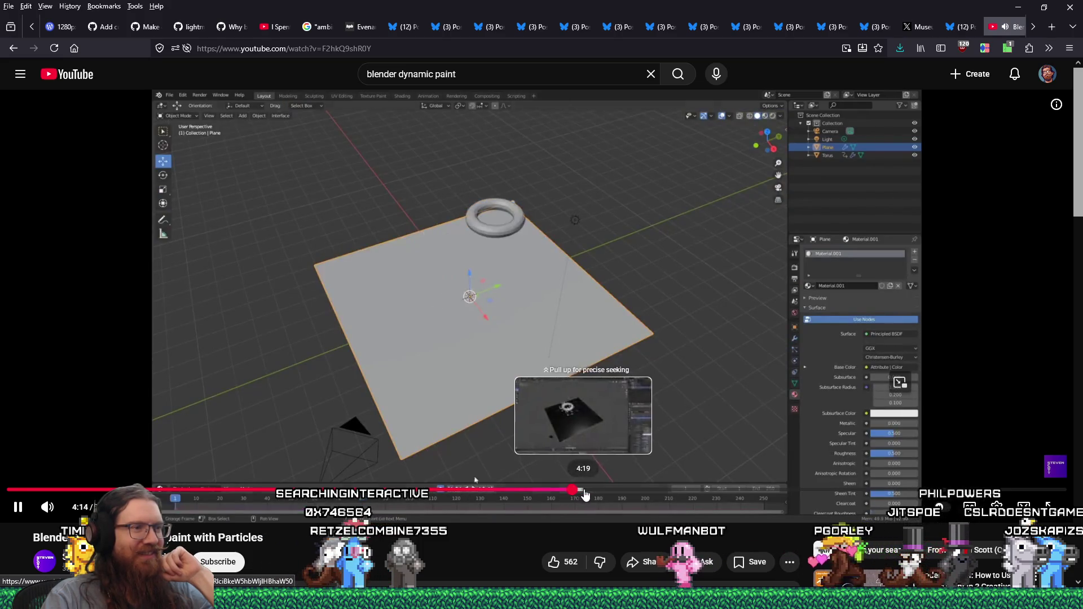
left_click(592, 495)
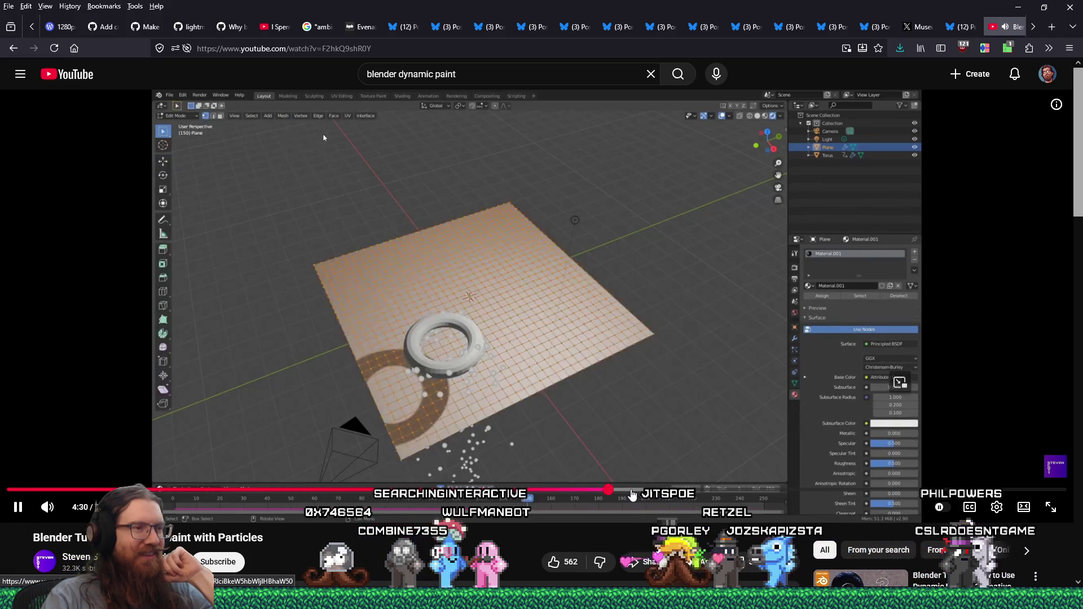
left_click(633, 496)
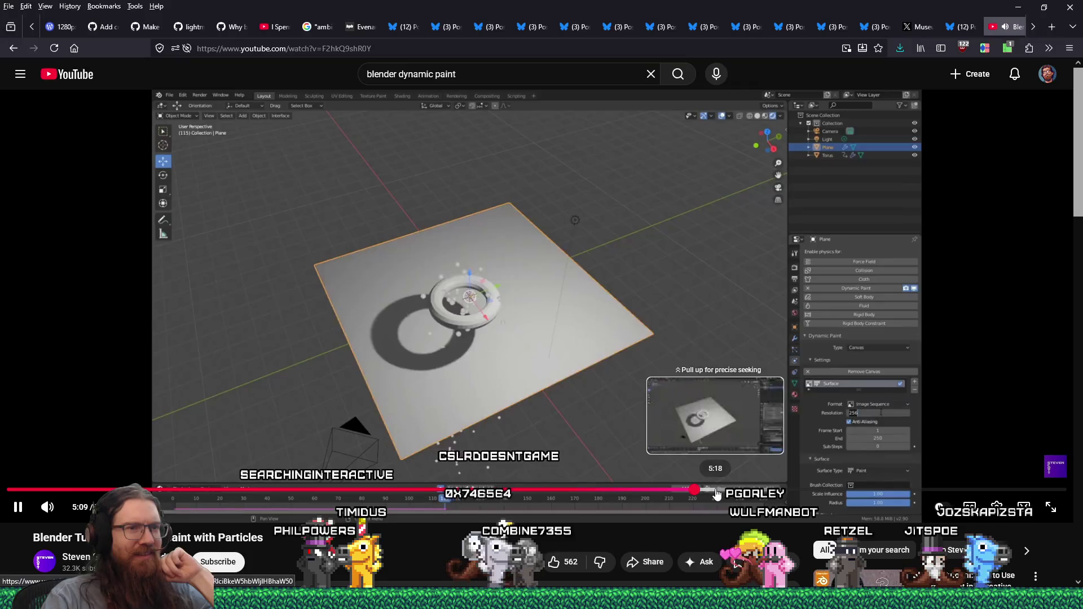
Step: Scrub further ahead past six minutes to the plane's material node setup around 6:36
key("Right")
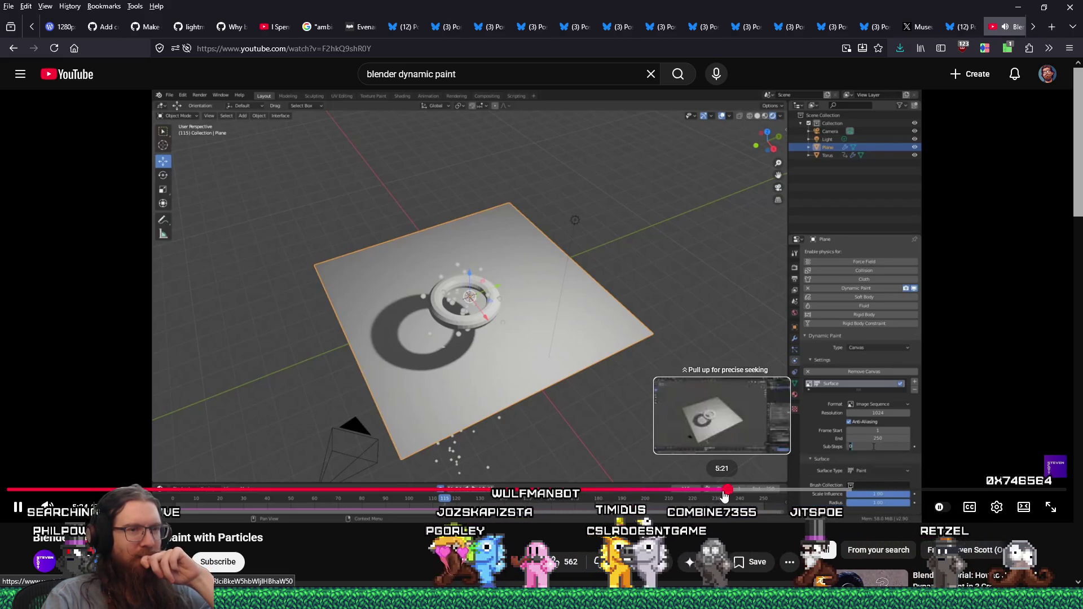
left_click_drag(724, 497, 729, 500)
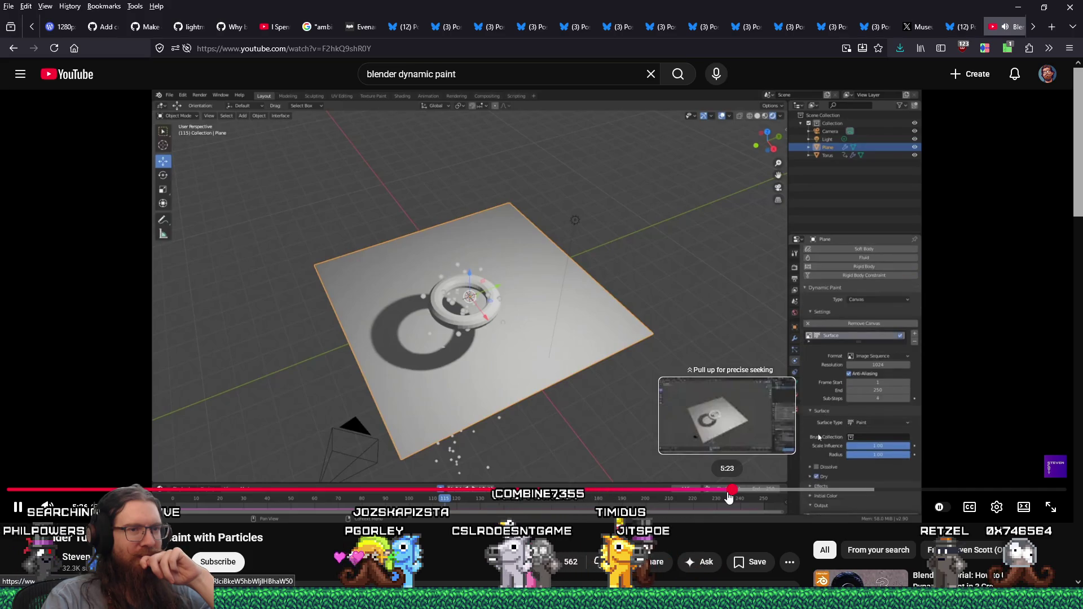
left_click_drag(729, 497, 791, 498)
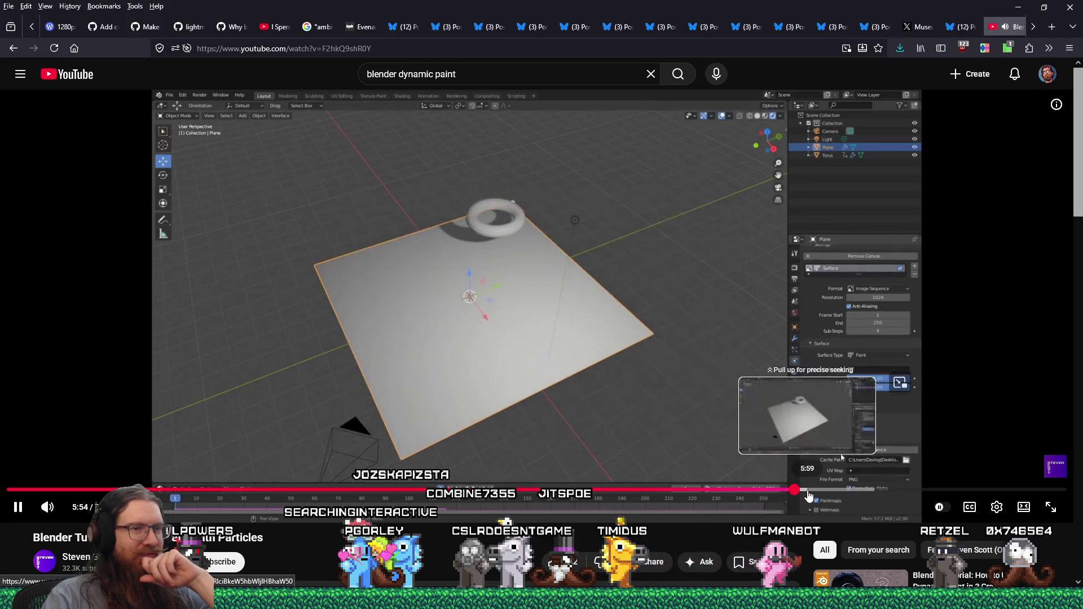
left_click_drag(812, 496, 850, 496)
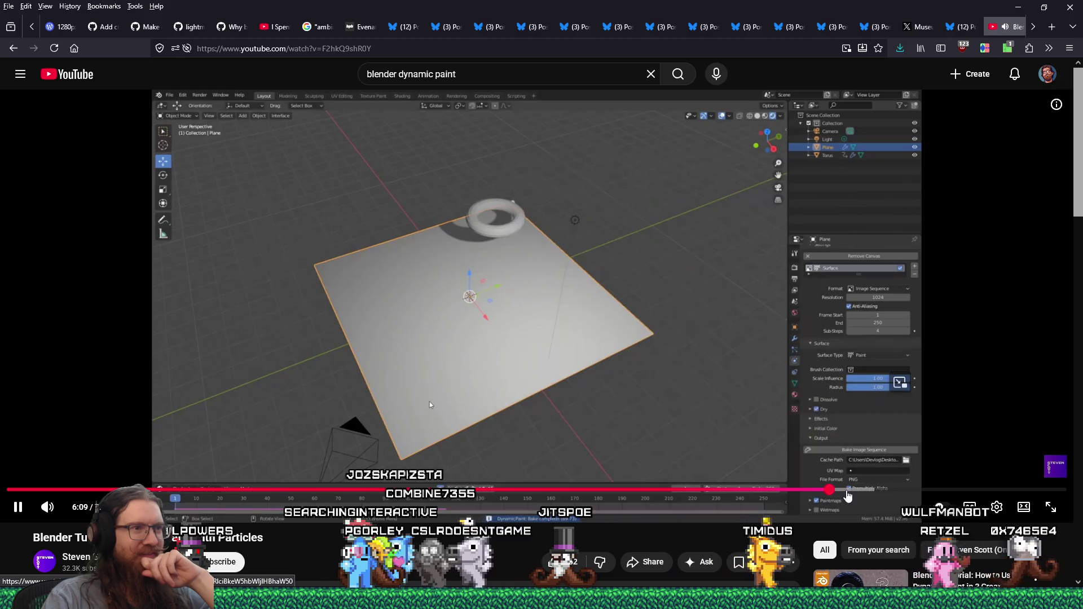
left_click_drag(850, 496, 863, 497)
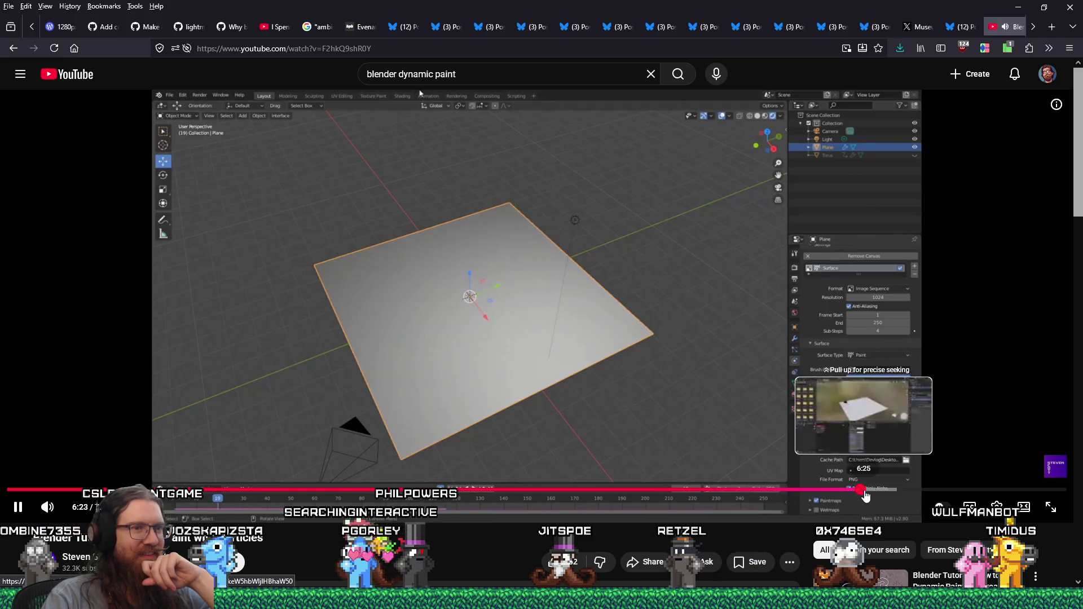
left_click_drag(874, 497, 889, 494)
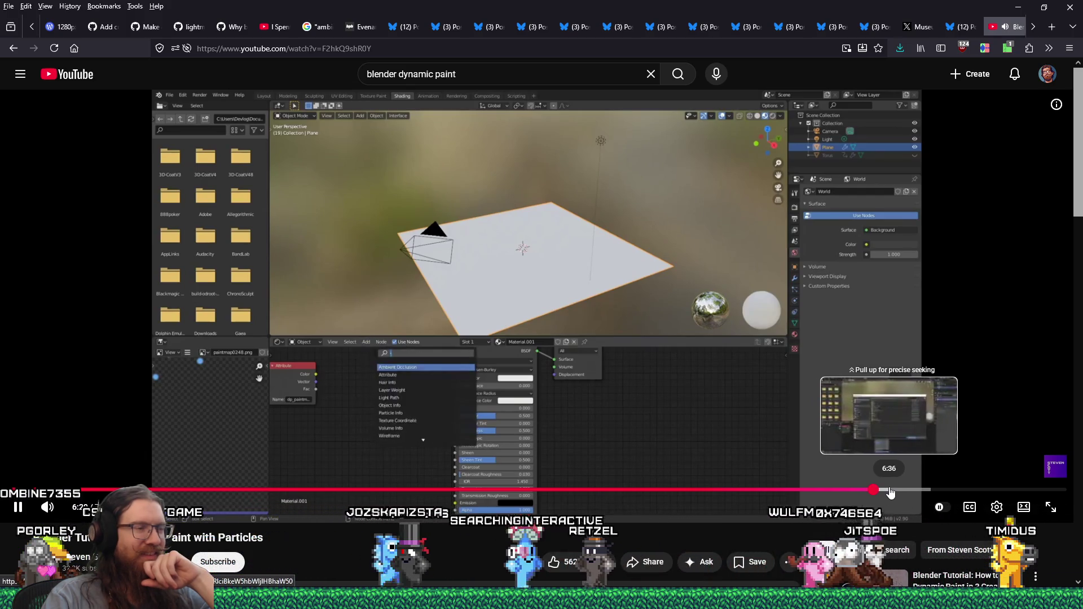
Step: Scrub ahead to about 7:19 through the image sequence node step and painted plane scene
left_click_drag(890, 493, 953, 495)
left_click(921, 493)
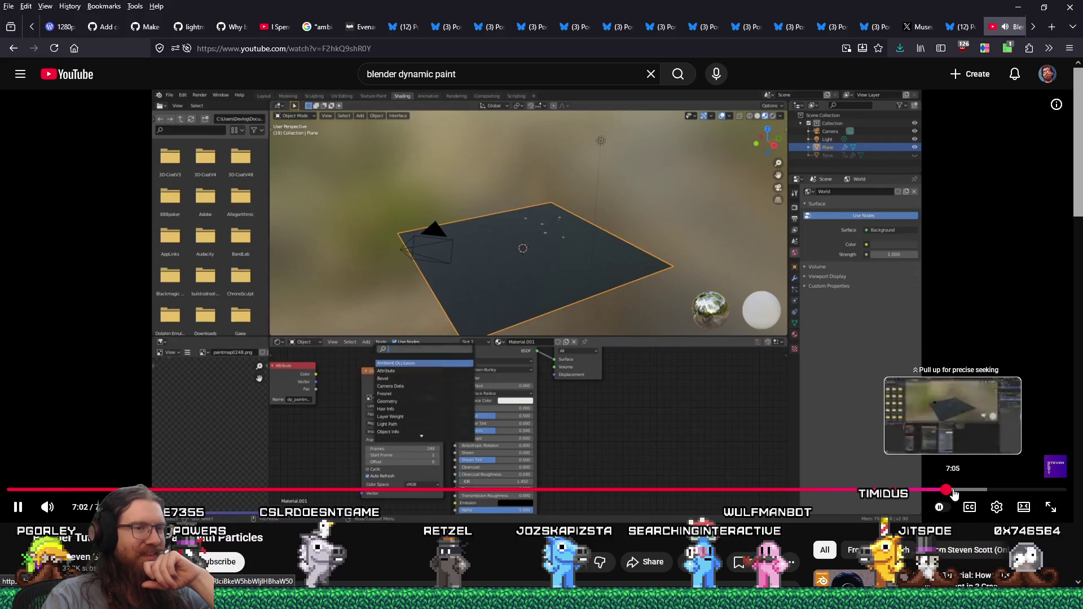
left_click_drag(954, 495, 987, 493)
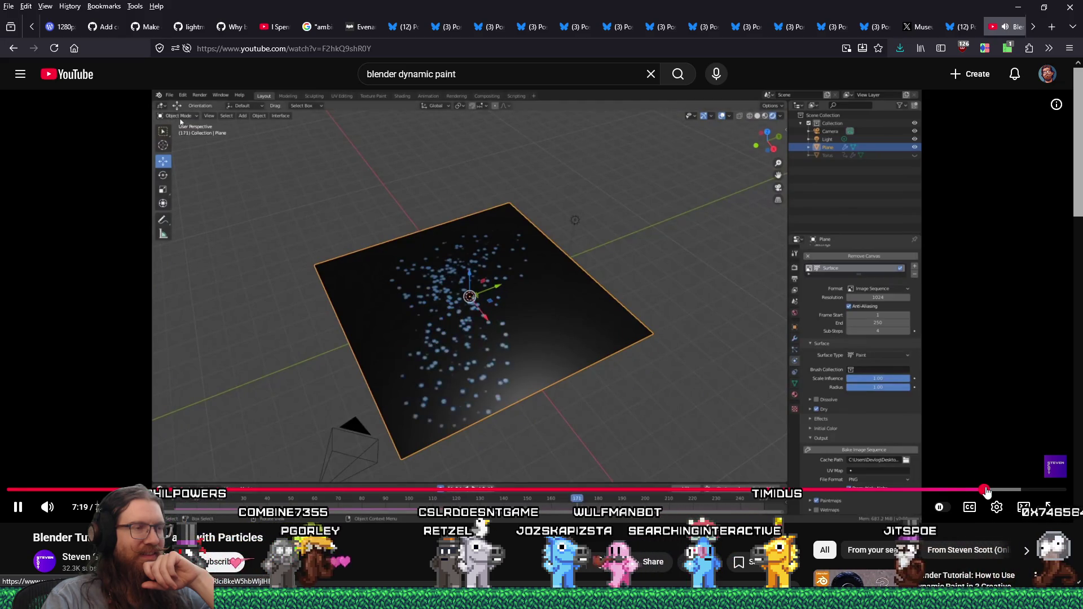
left_click_drag(988, 493, 989, 494)
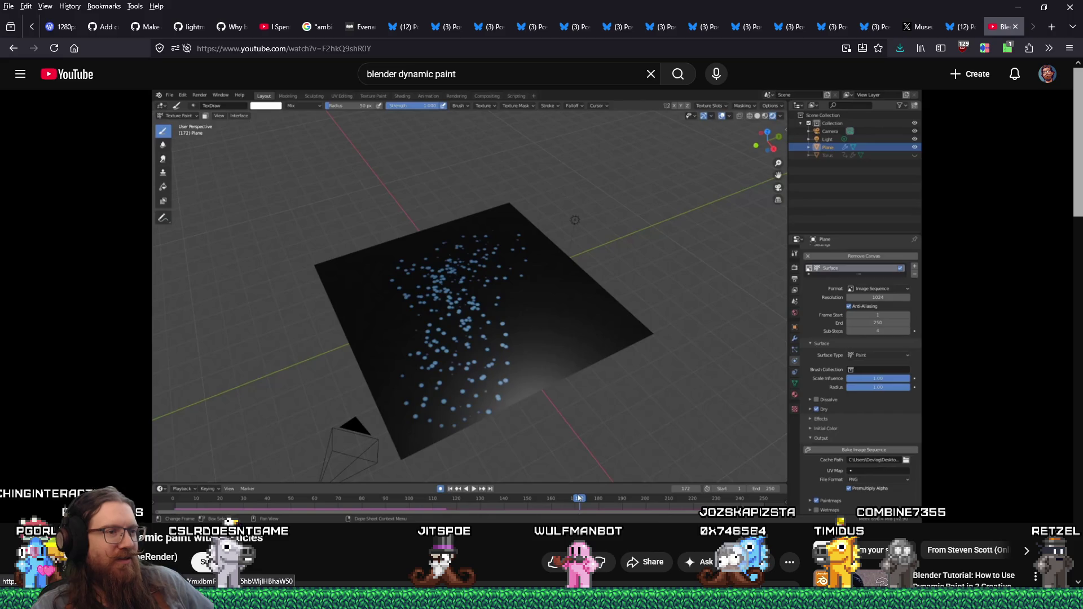
mouse_move(535, 491)
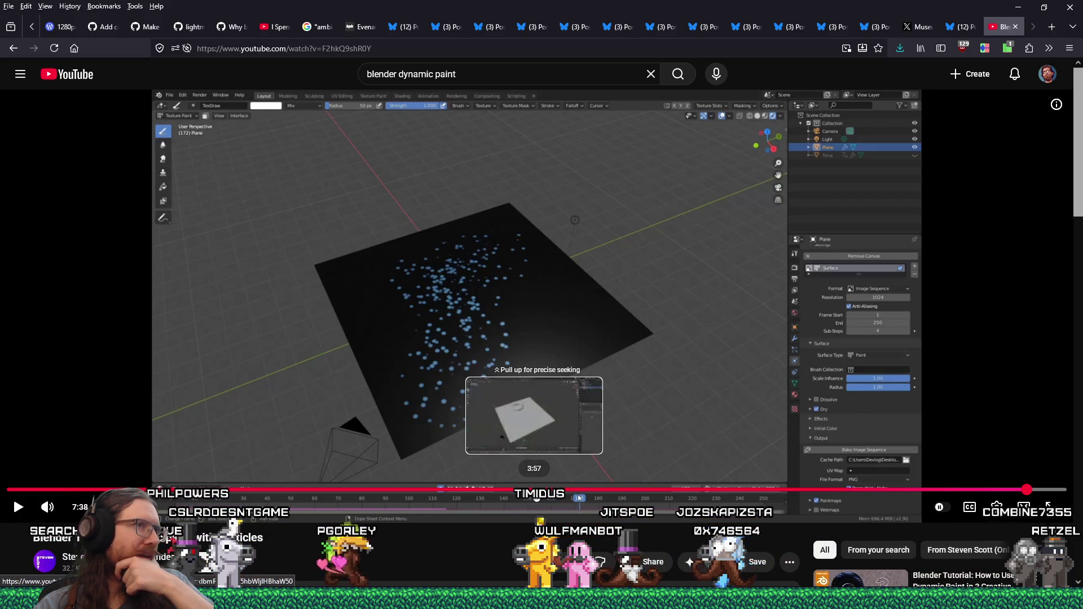
Step: Jump back to the torus-over-plane setup around 3:00 and switch windows toward Blender
left_click(533, 494)
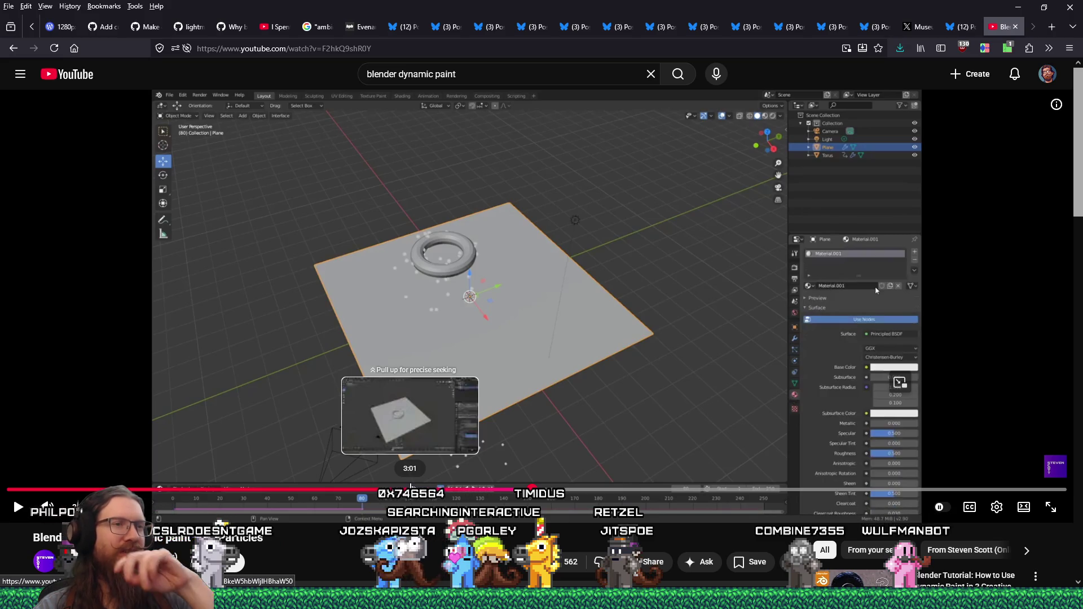
left_click(409, 494)
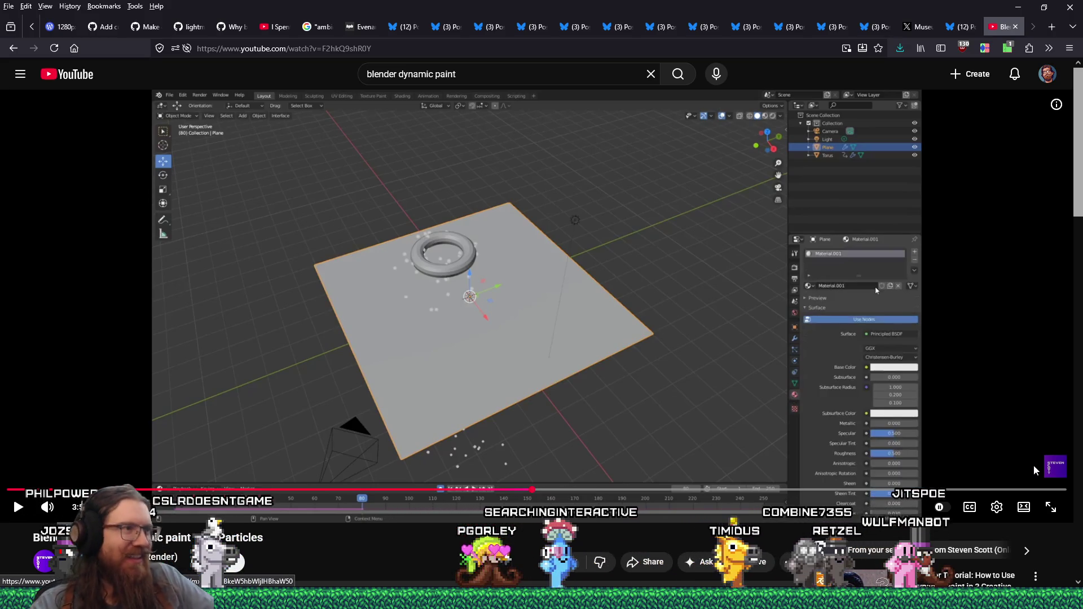
key("alt+Tab")
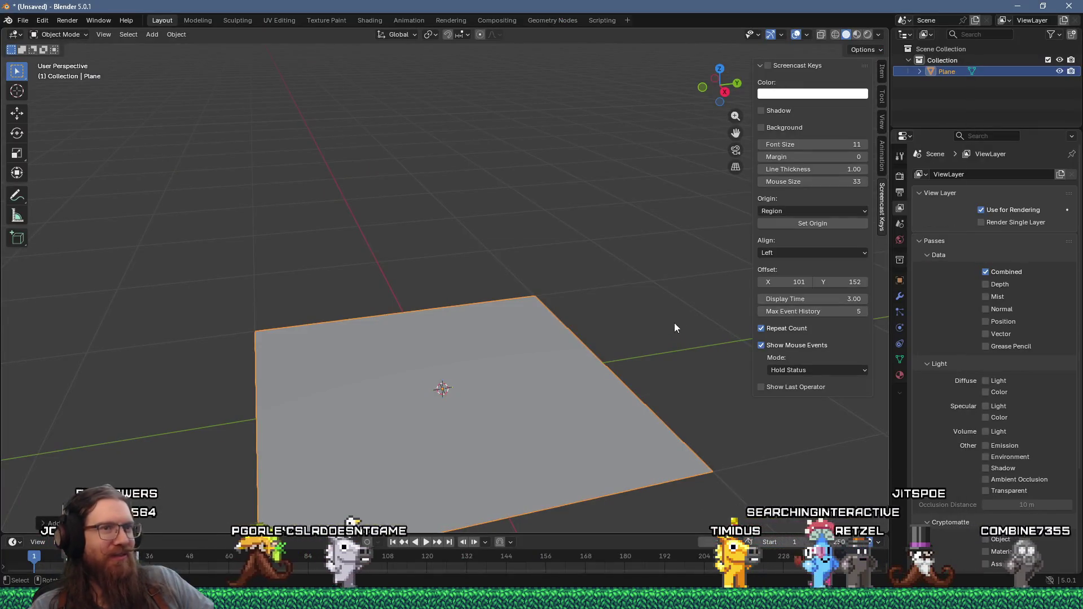
Step: Bring Blender forward, orbit to look down on the plane and show its Physics properties
mouse_move(675, 323)
middle_mouse_down()
mouse_move(557, 315)
mouse_move(594, 314)
middle_mouse_up()
scroll(560, 296, "up", 3)
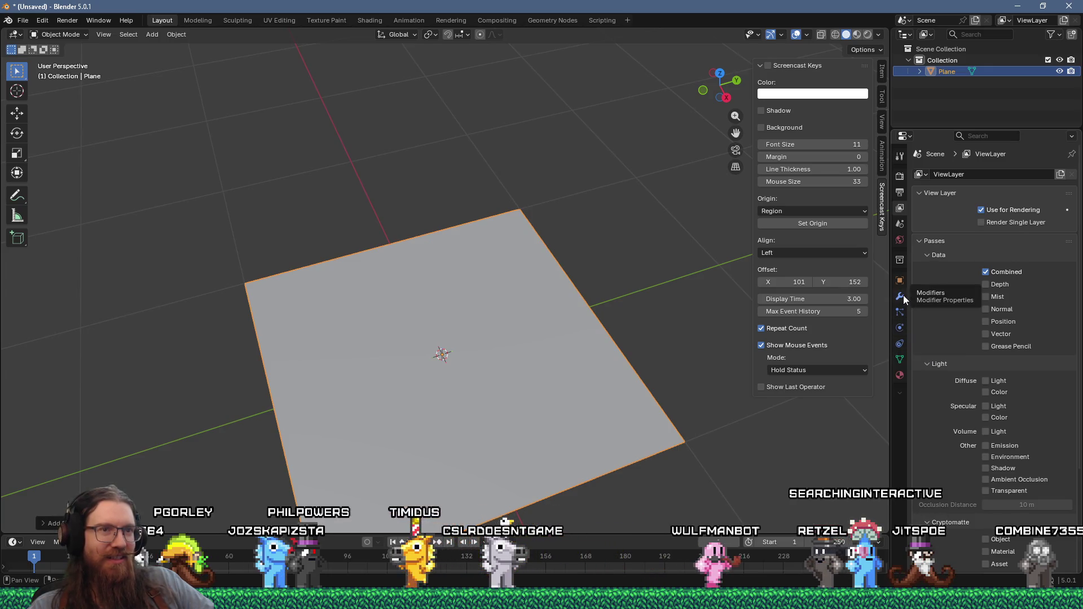
mouse_move(725, 419)
middle_mouse_down()
mouse_move(660, 383)
mouse_move(704, 397)
middle_mouse_up()
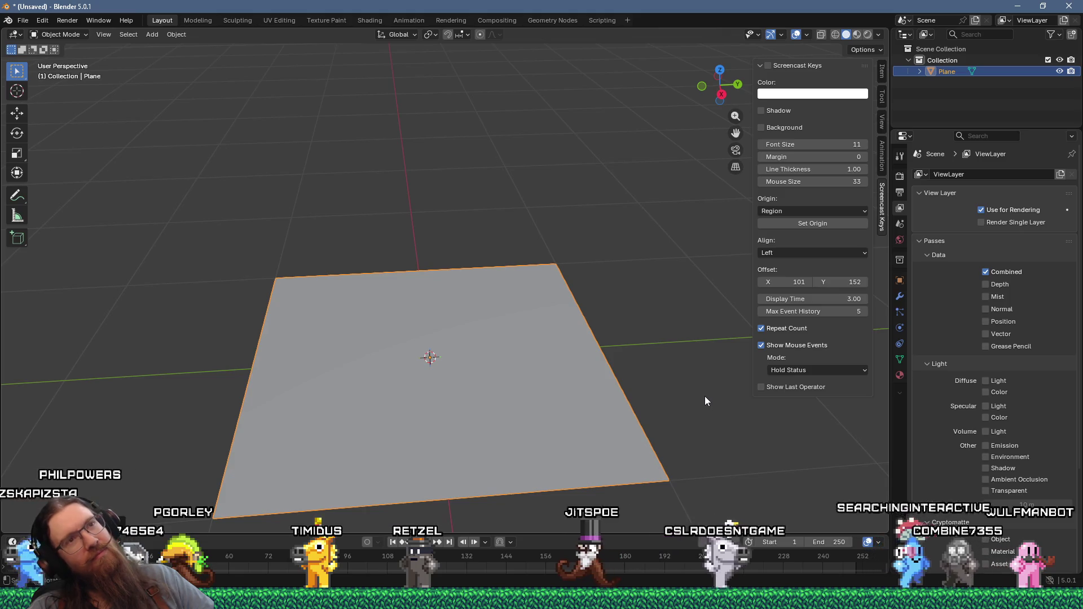
mouse_move(673, 380)
middle_mouse_down()
mouse_move(654, 369)
mouse_move(641, 389)
mouse_move(619, 338)
middle_mouse_up()
left_click(900, 328)
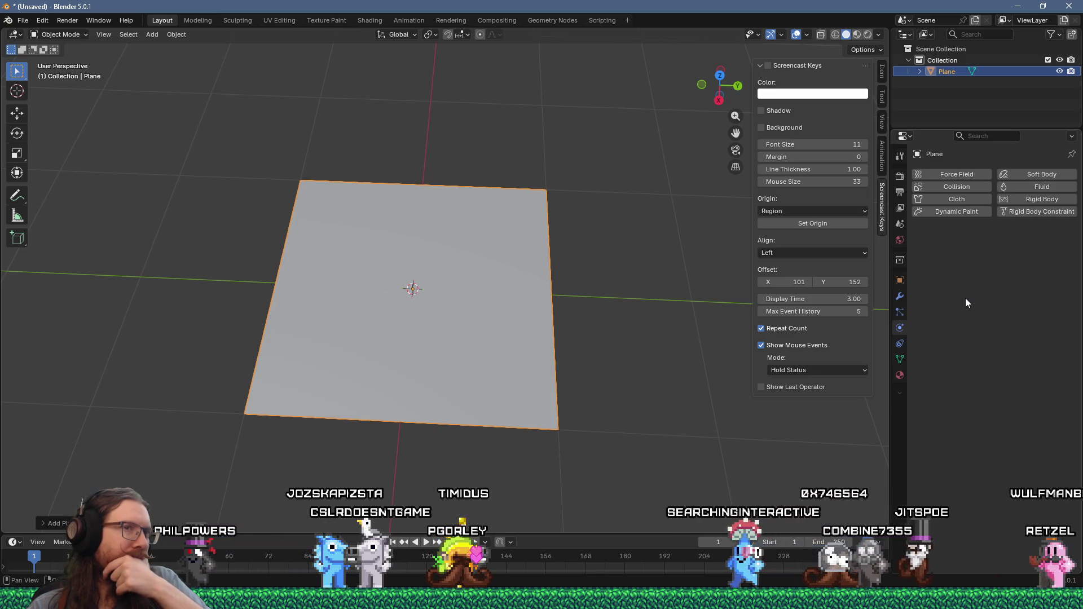
Step: Make the plane a Dynamic Paint canvas with Image Sequence output format
left_click(961, 213)
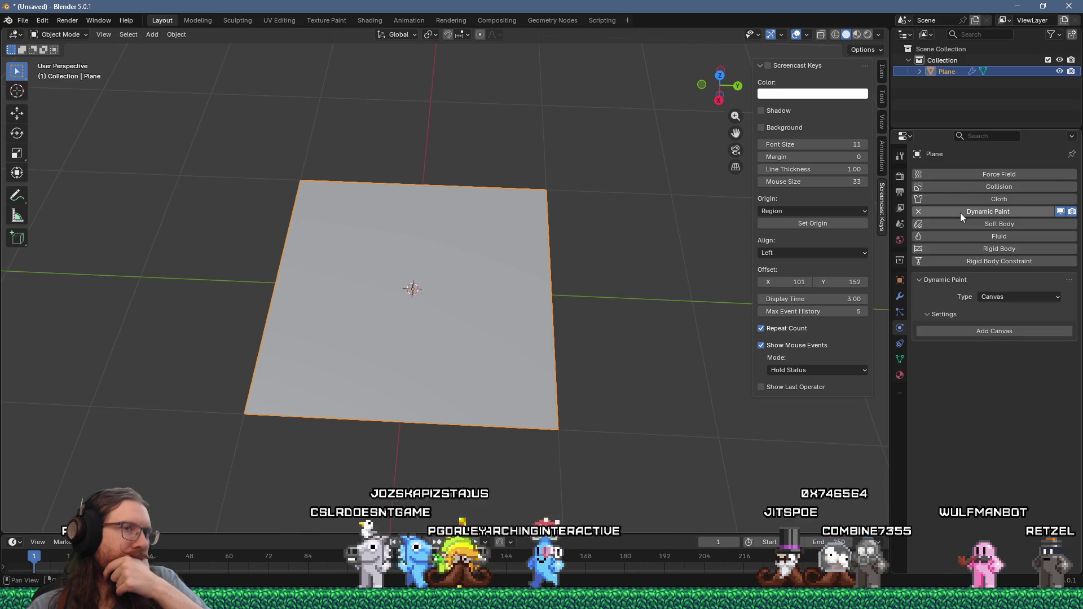
left_click(1020, 295)
left_click(1022, 293)
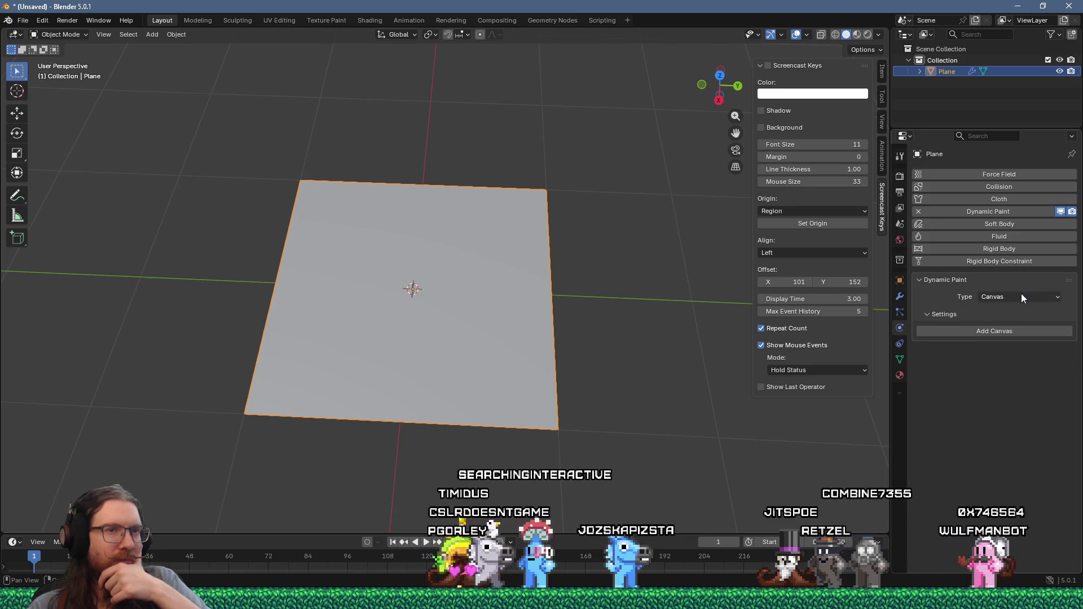
left_click(1003, 330)
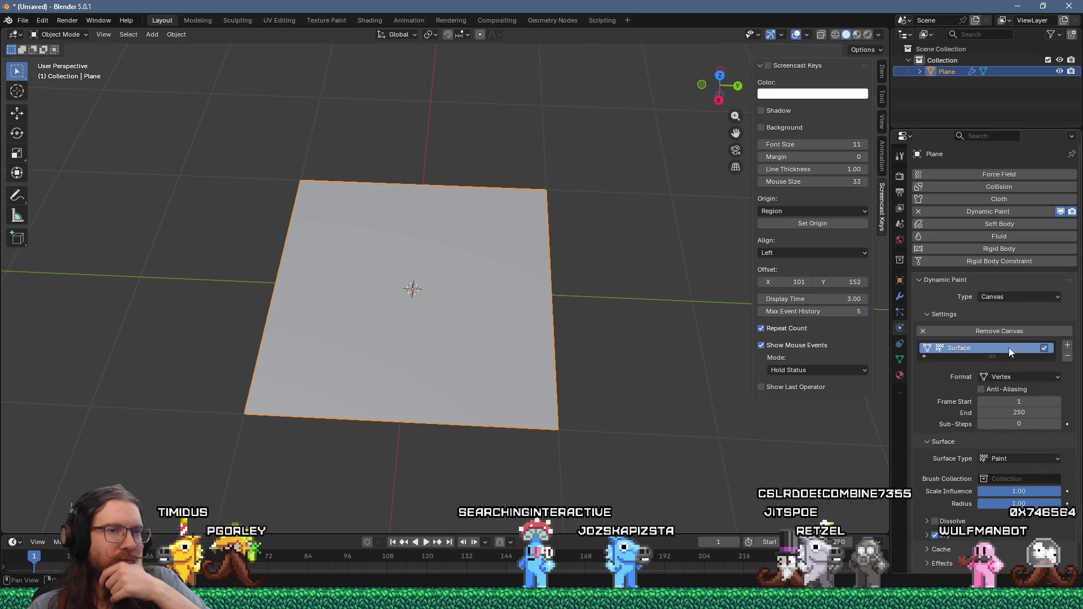
left_click(1008, 378)
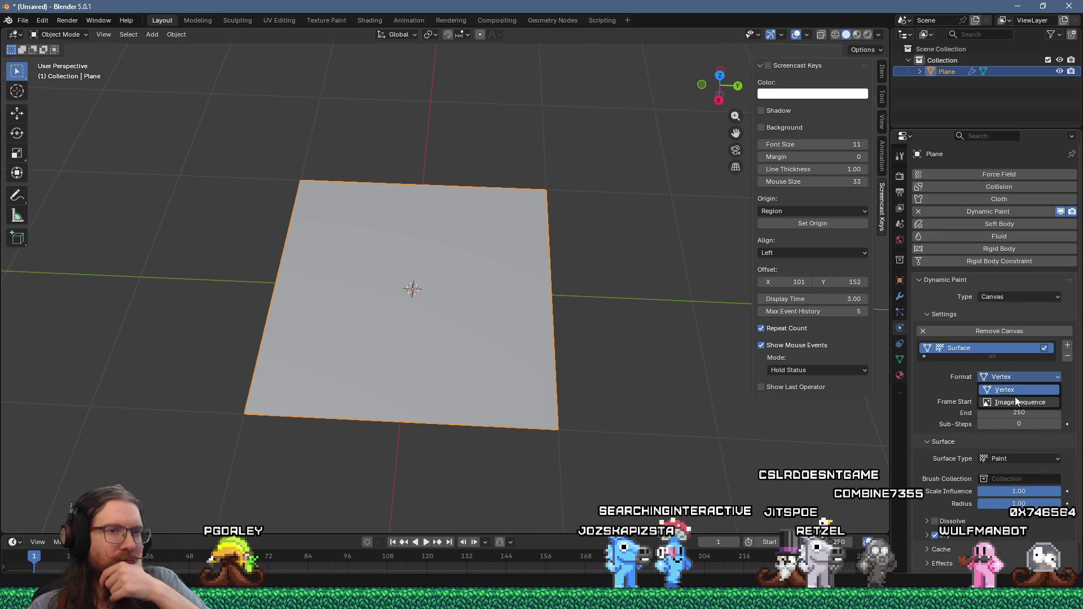
left_click(1018, 401)
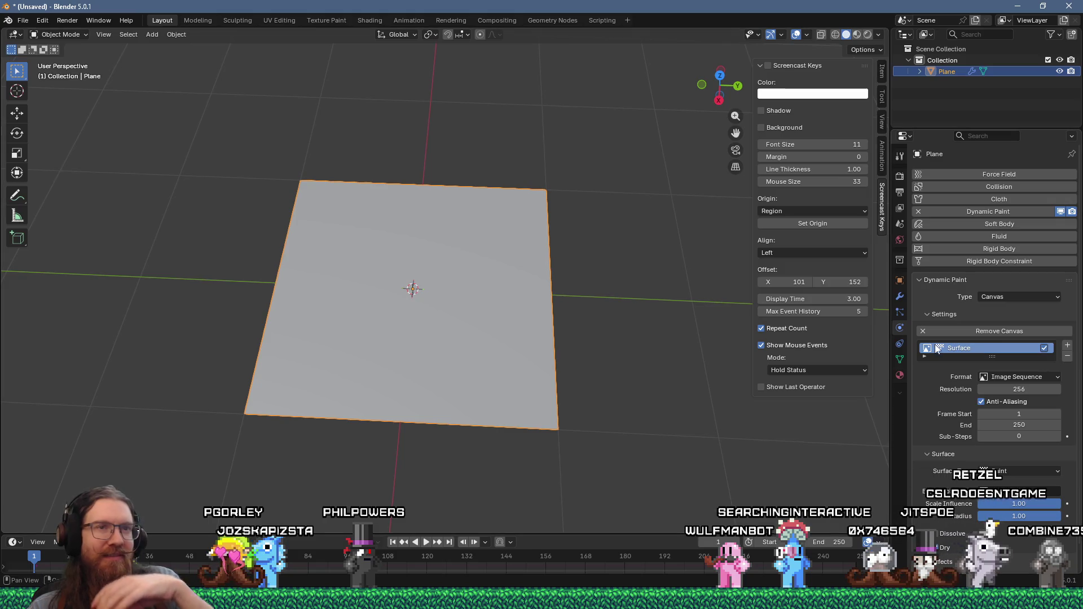
Step: Add Collision physics to the plane and enter mesh editing
left_click(1013, 184)
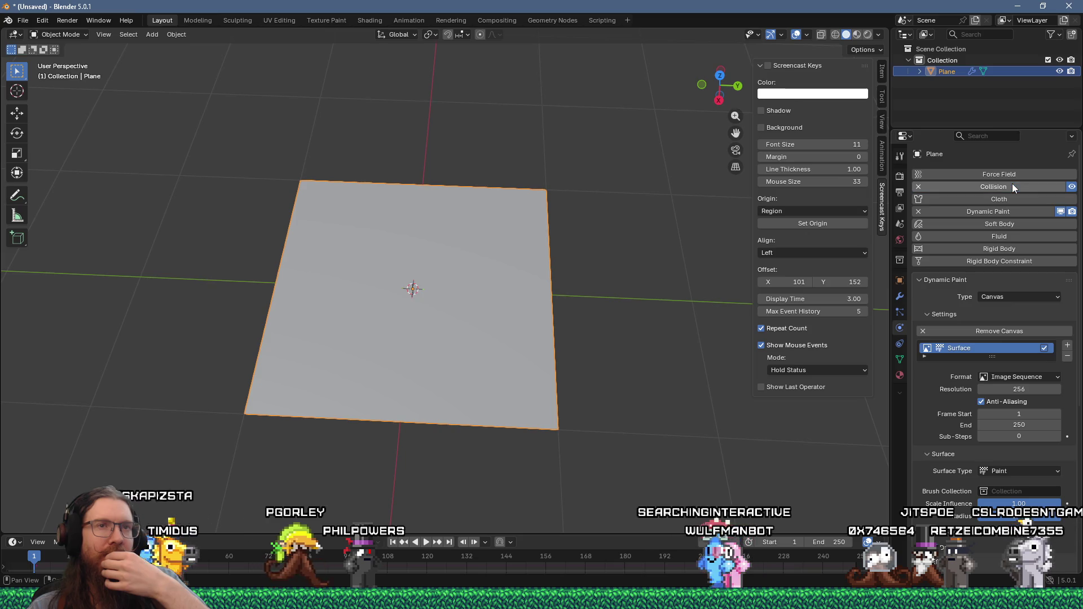
middle_click_drag(513, 279, 518, 296)
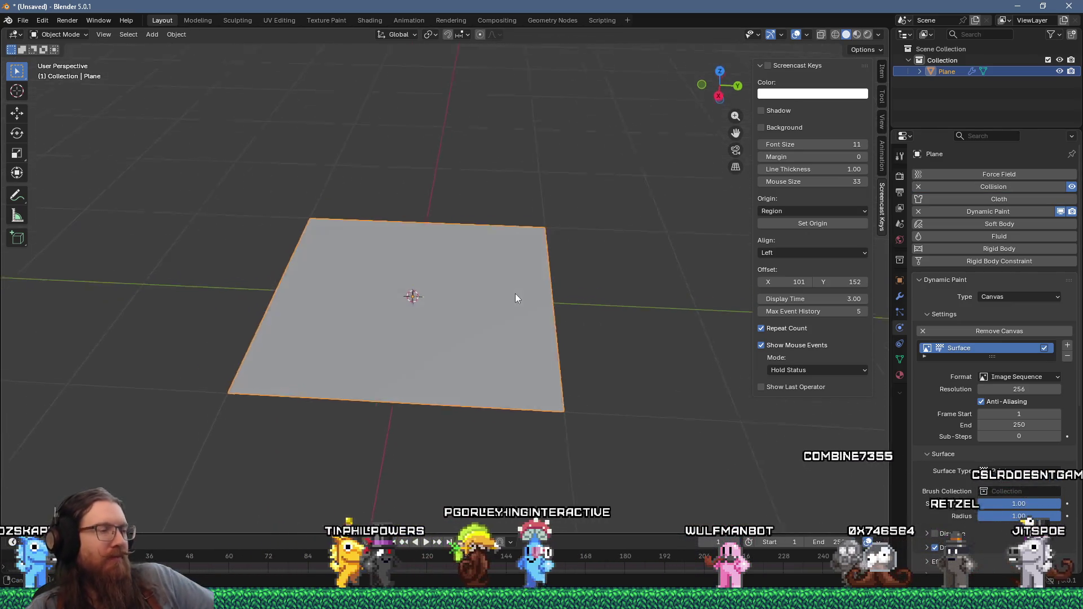
key("Tab")
Step: In Edit Mode select the whole plane and inset and extrude it up into a first block
key("alt+a")
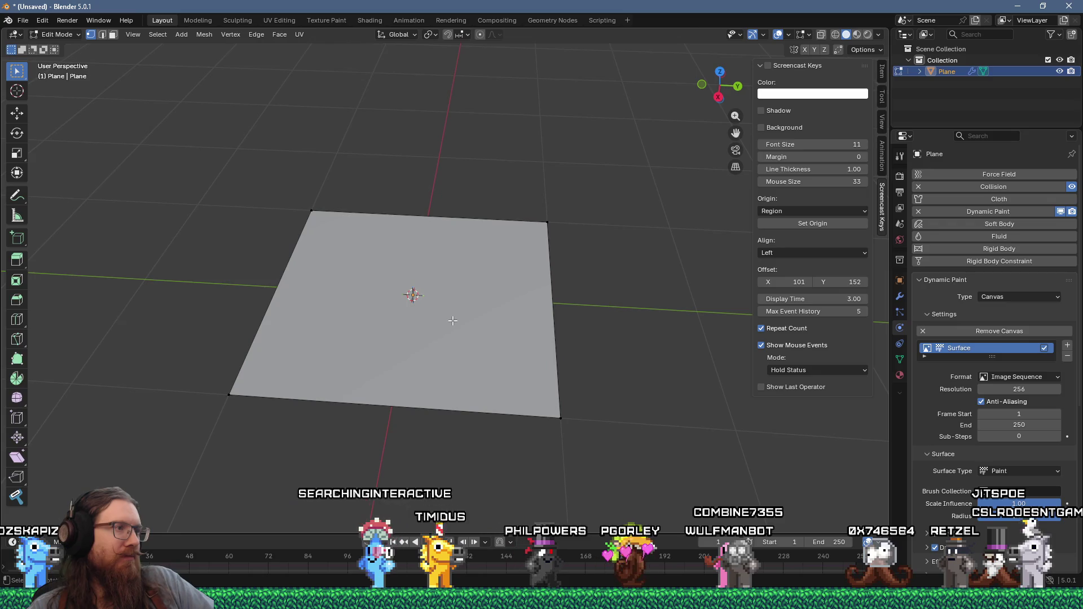
key("Tab")
key("Tab")
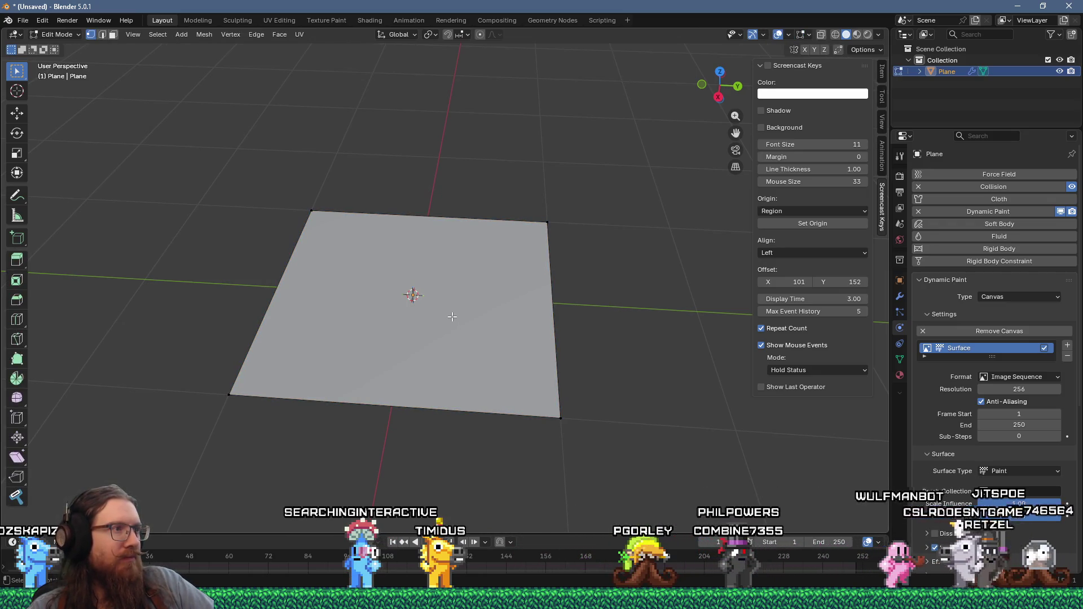
middle_click_drag(453, 316, 456, 350)
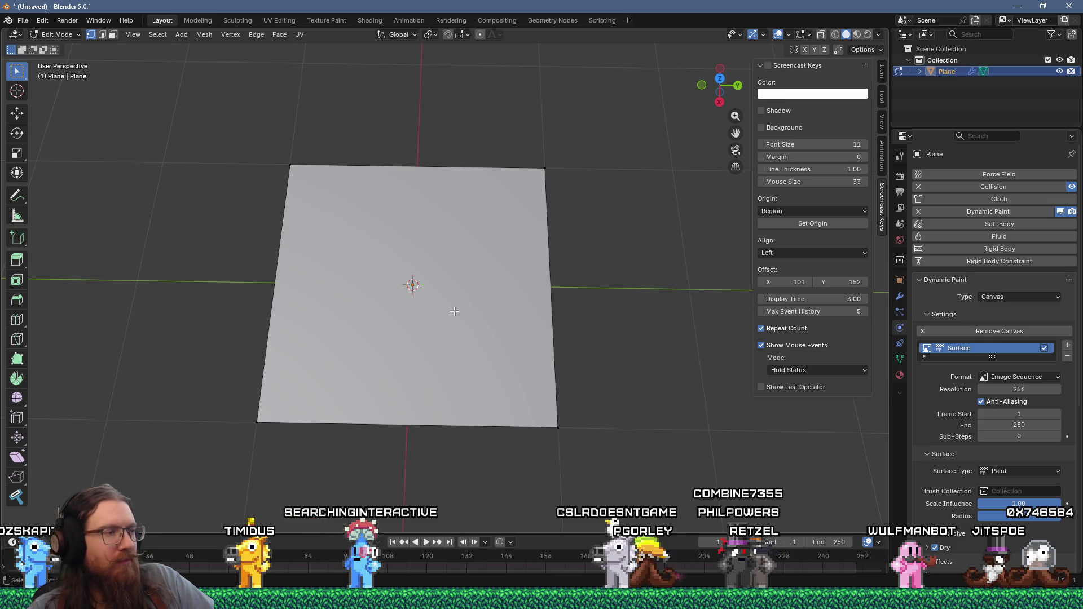
key("Tab")
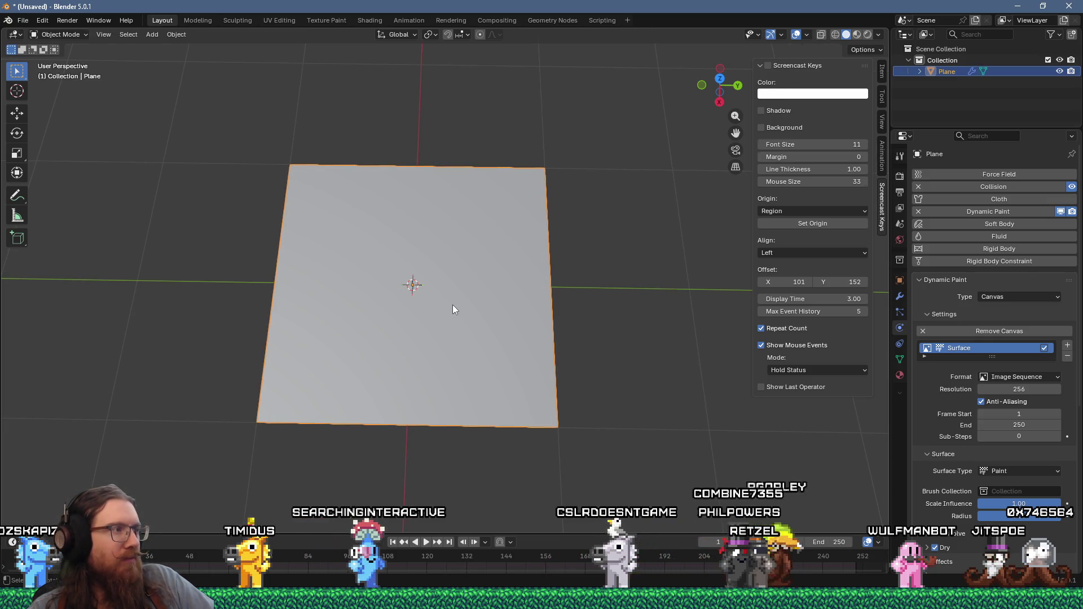
key("Tab")
key("a")
key("i")
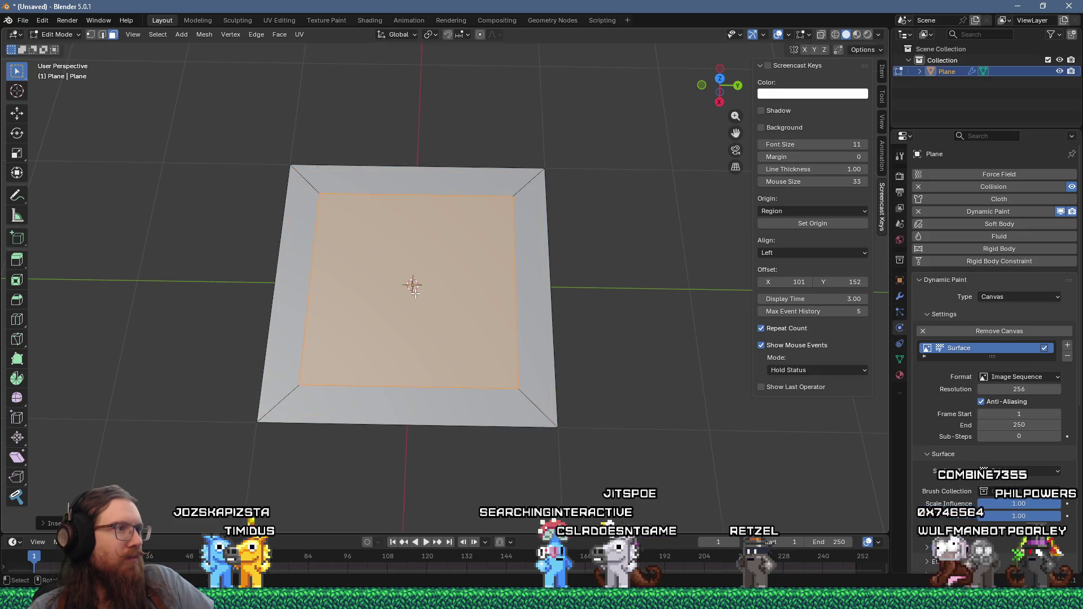
left_click(425, 233)
mouse_move(425, 232)
middle_mouse_down()
mouse_move(554, 280)
mouse_move(556, 234)
middle_mouse_up()
Step: Inset and extrude a second block on top, then inset again and merge the top face at its center
key("i")
left_click(566, 283)
key("e")
left_click(531, 286)
key("i")
left_click(496, 267)
key("m")
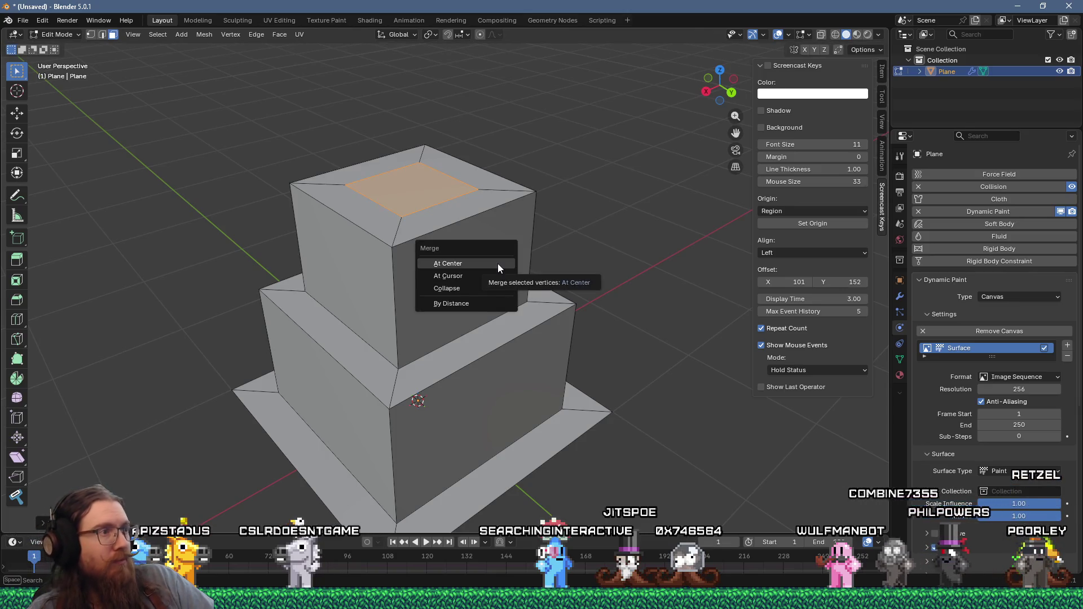
left_click(499, 264)
Step: Pull the top centre vertex up into a peak, then select all the tower geometry for UV unwrapping
left_click(413, 191)
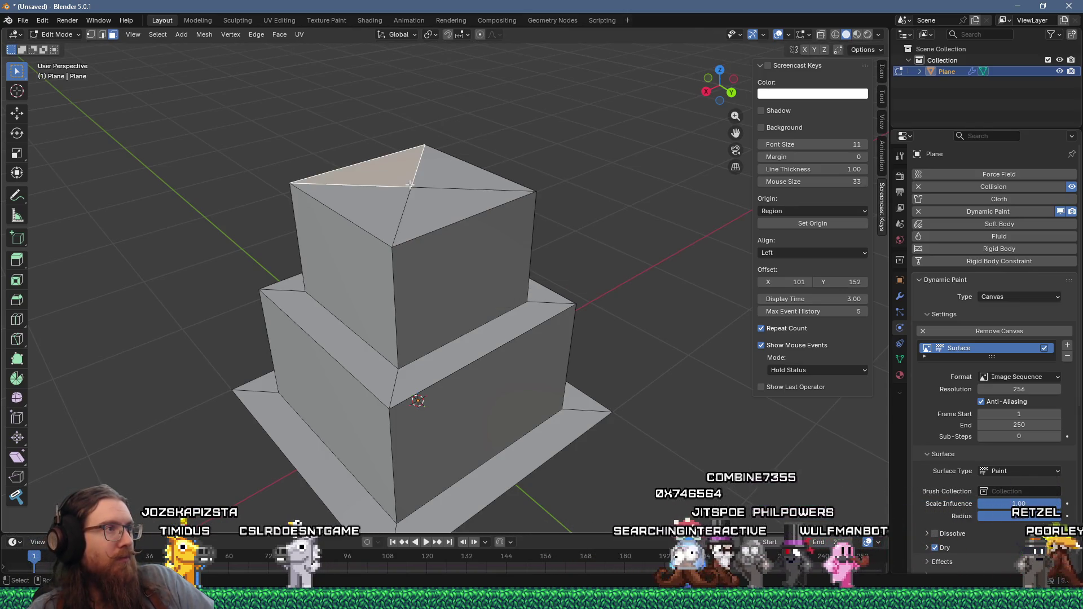
left_click(16, 112)
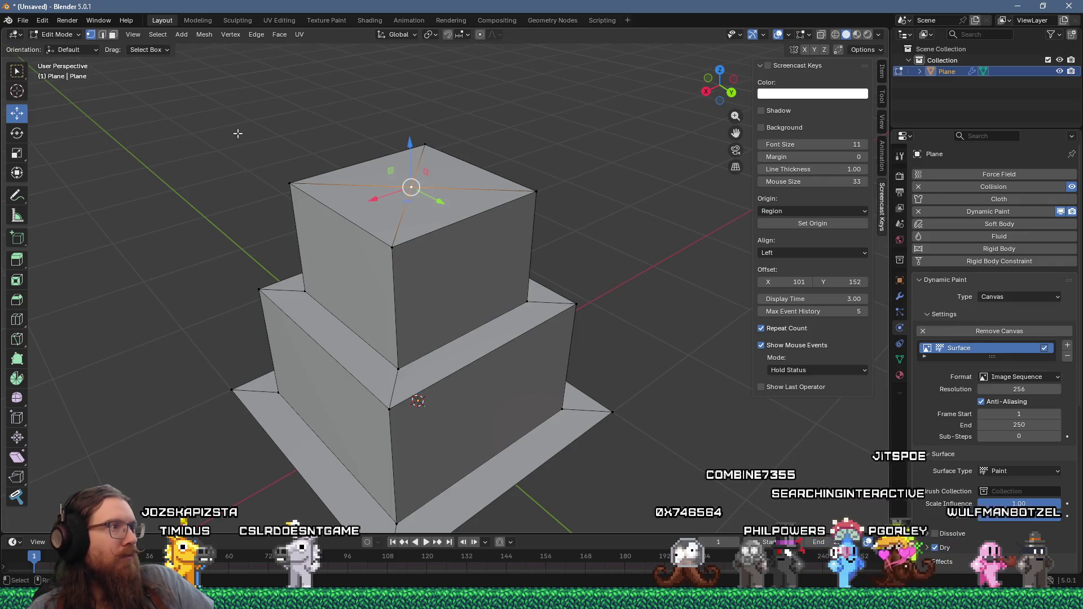
left_click_drag(407, 153, 407, 89)
scroll(406, 88, "down", 3)
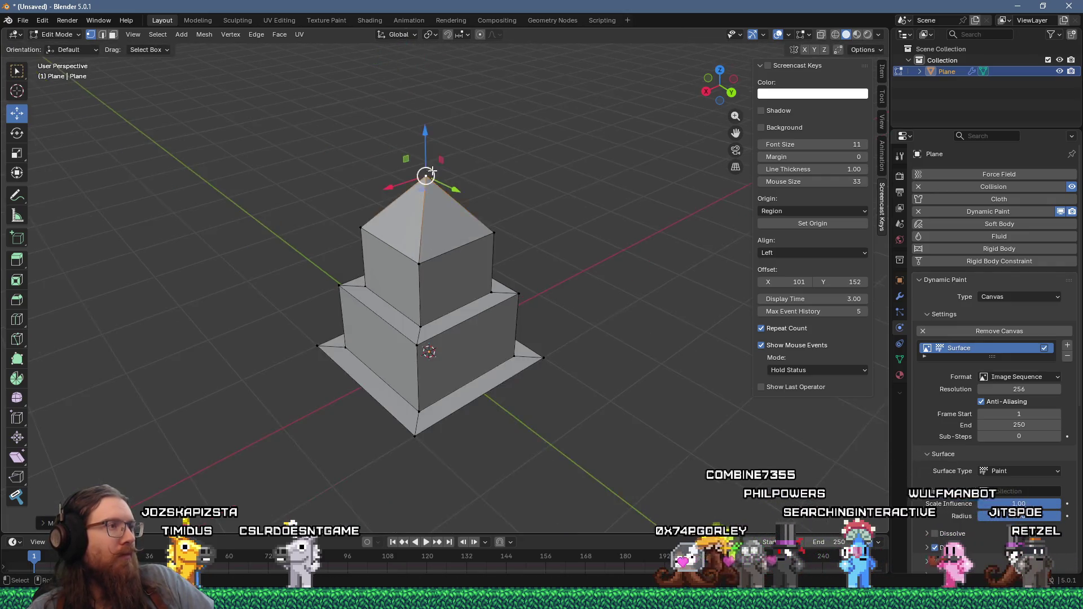
middle_click_drag(426, 174, 515, 146)
scroll(515, 147, "up", 5)
scroll(514, 147, "down", 2)
key("Tab")
mouse_move(511, 189)
middle_mouse_down()
mouse_move(597, 189)
mouse_move(581, 169)
middle_mouse_up()
key("Tab")
key("a")
key("u")
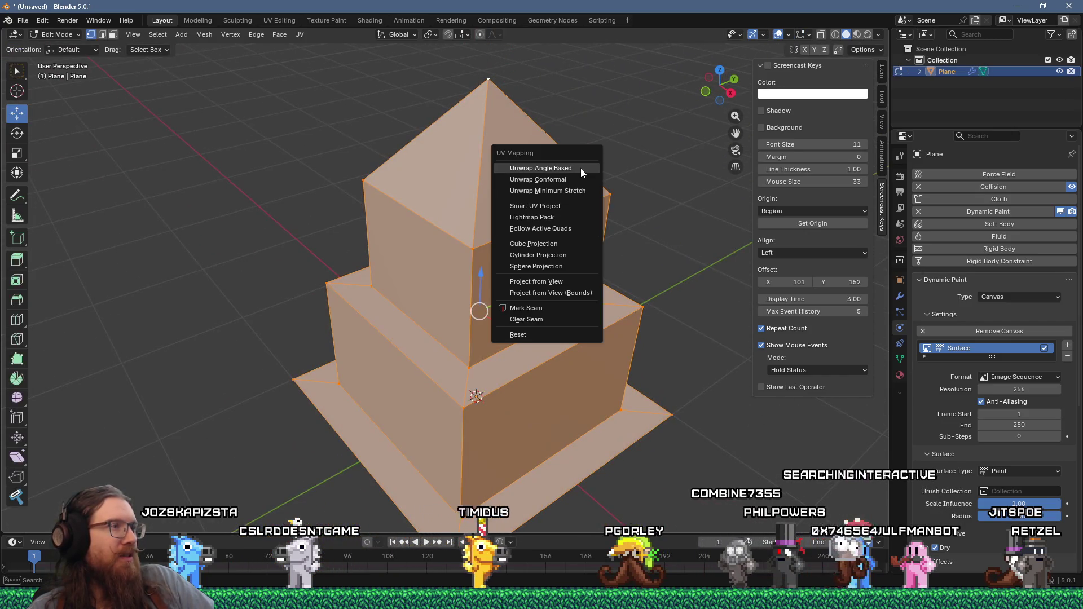
Step: Unwrap the tower with Smart UV Project and switch to the UV Editing workspace
left_click(581, 206)
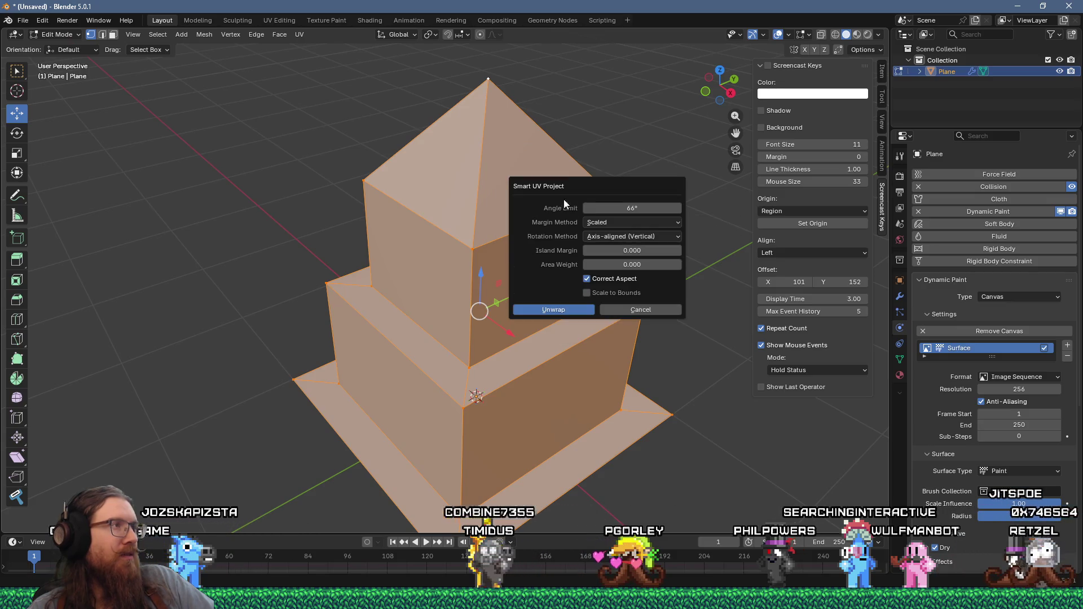
left_click(571, 310)
left_click(270, 22)
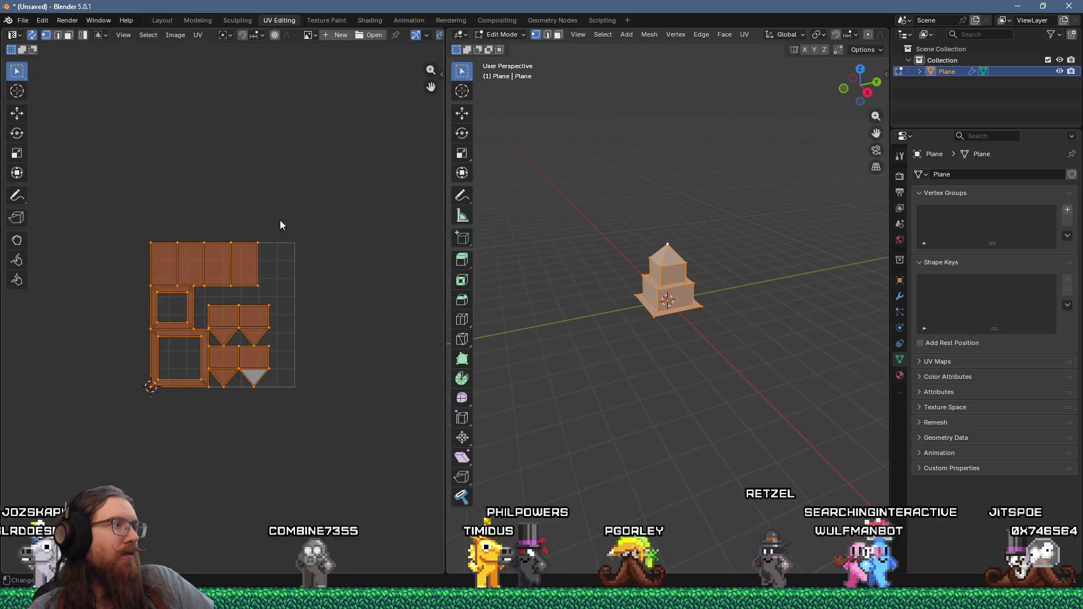
scroll(224, 294, "up", 3)
scroll(236, 280, "up", 3)
scroll(236, 285, "down", 3)
scroll(318, 192, "down", 2)
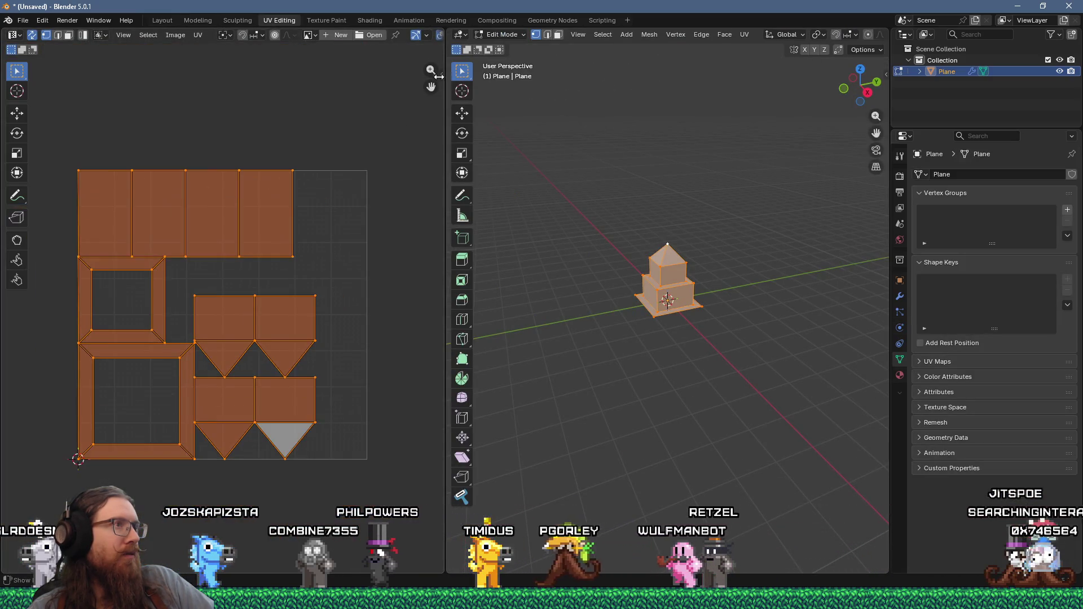
Step: Show the UV Vertex sidebar panel and open Blender's Preferences from the Edit menu
left_click(438, 81)
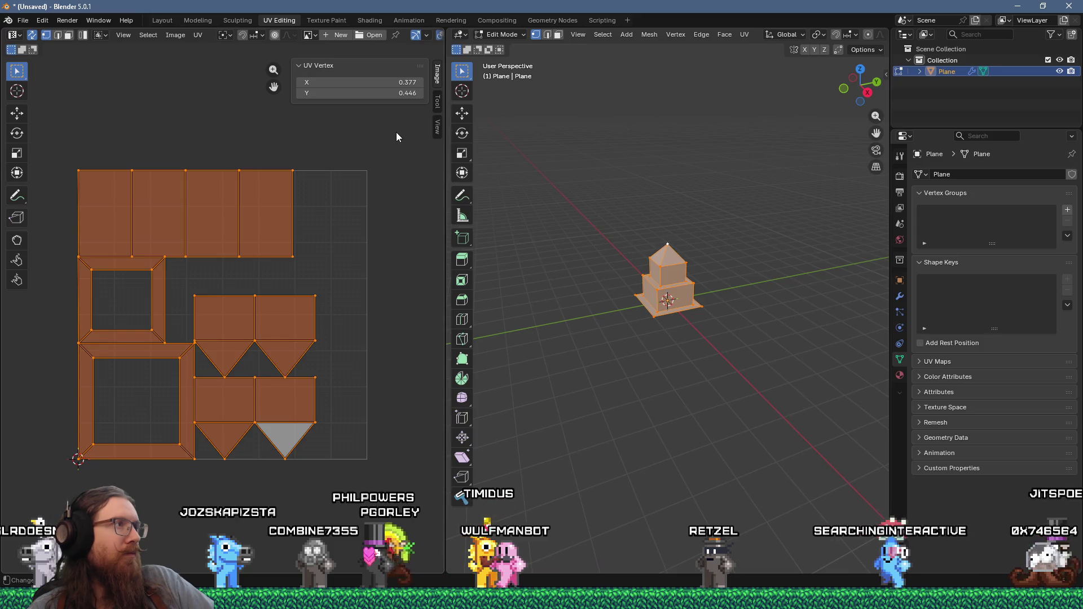
left_click(22, 19)
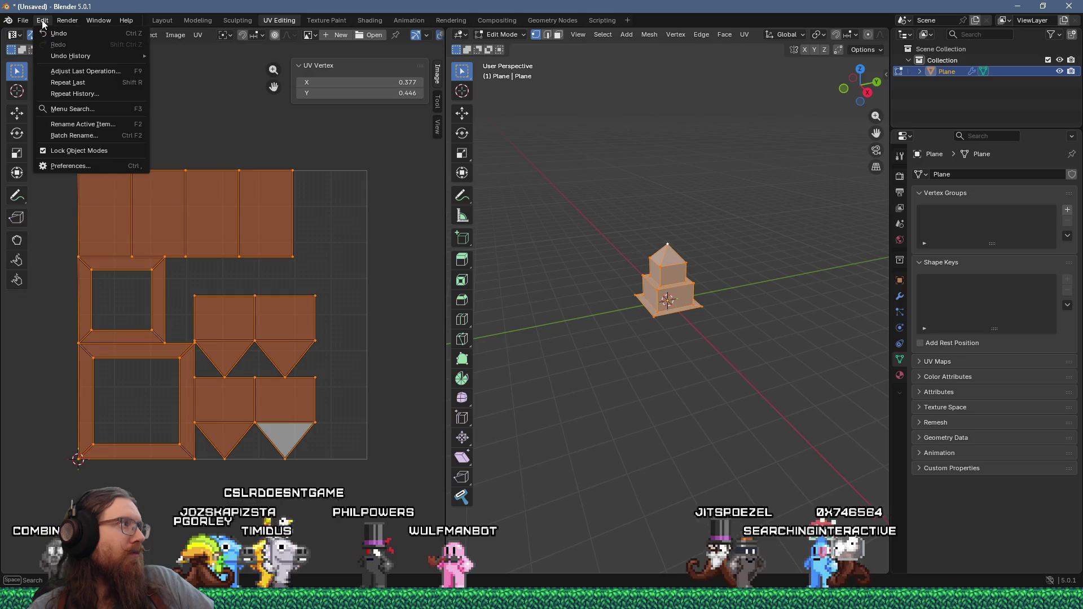
left_click(74, 167)
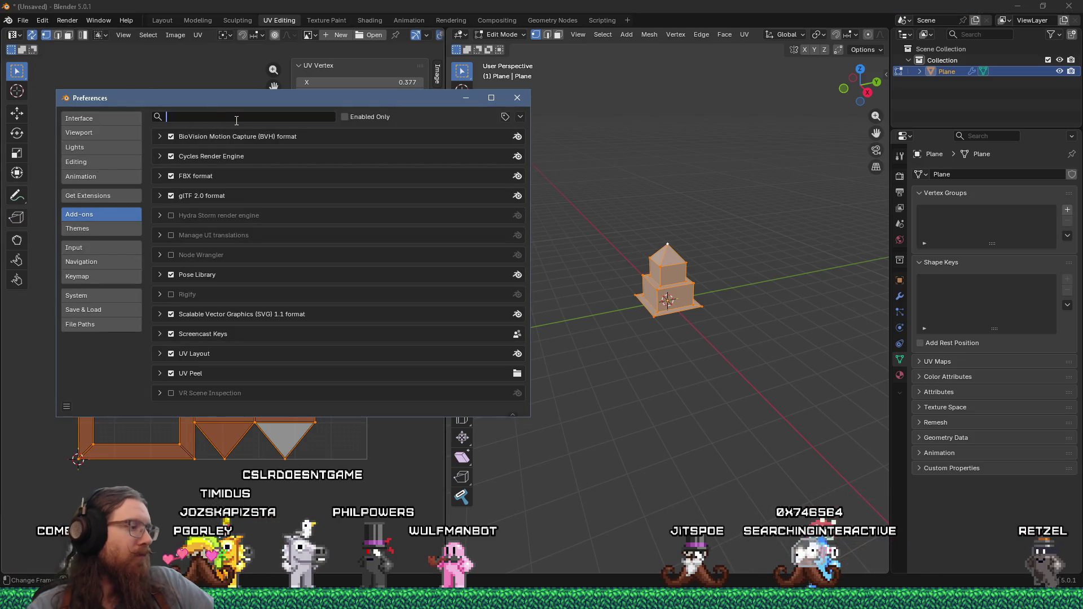
type("uv")
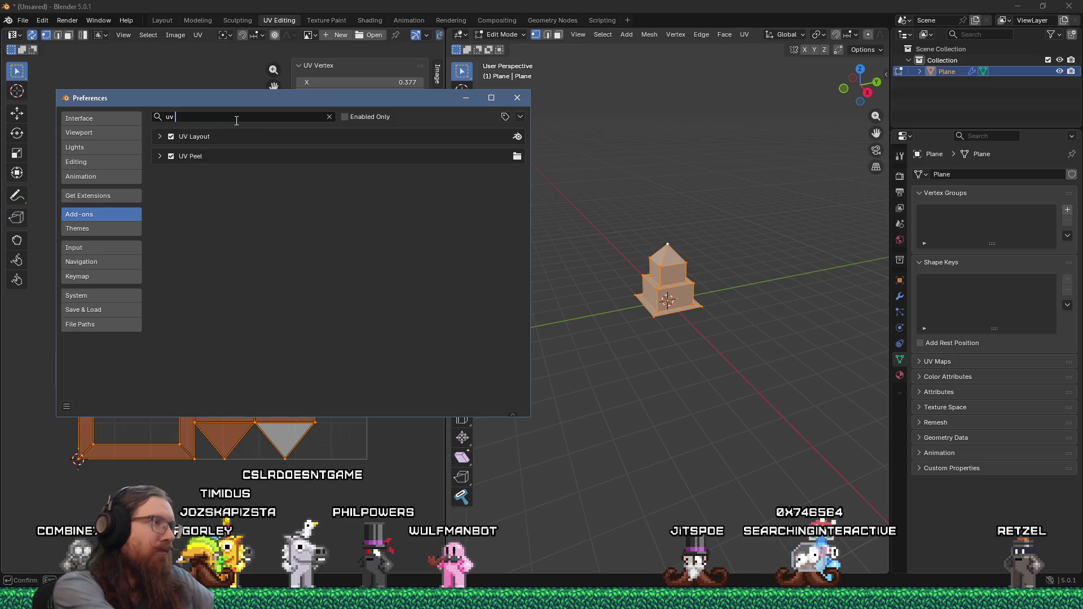
Step: Clear the 'uv' add-on search and choose to install an add-on from disk
key("BackSpace")
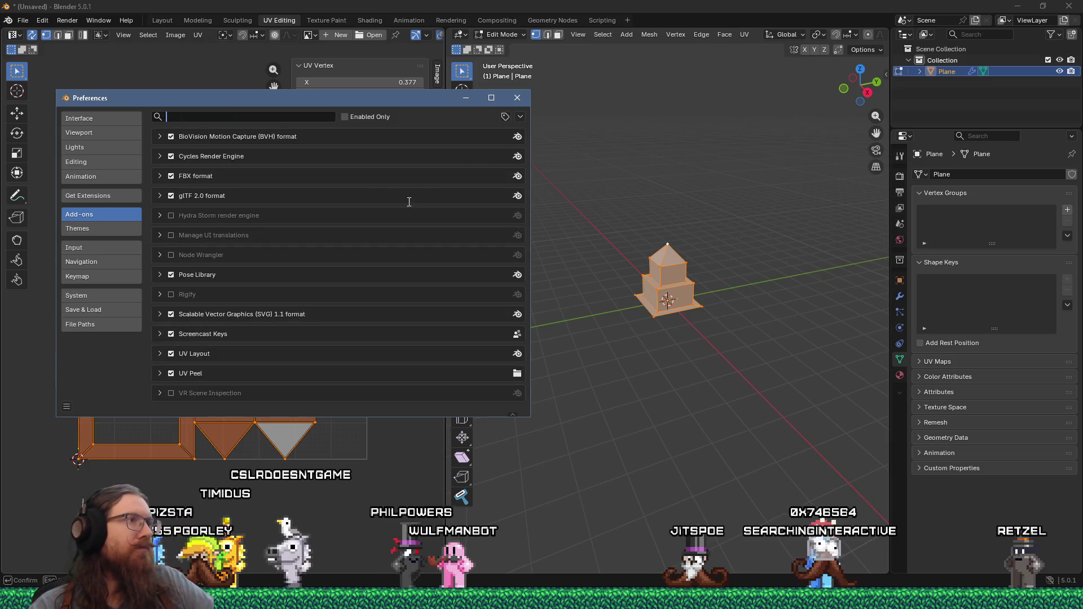
left_click(520, 115)
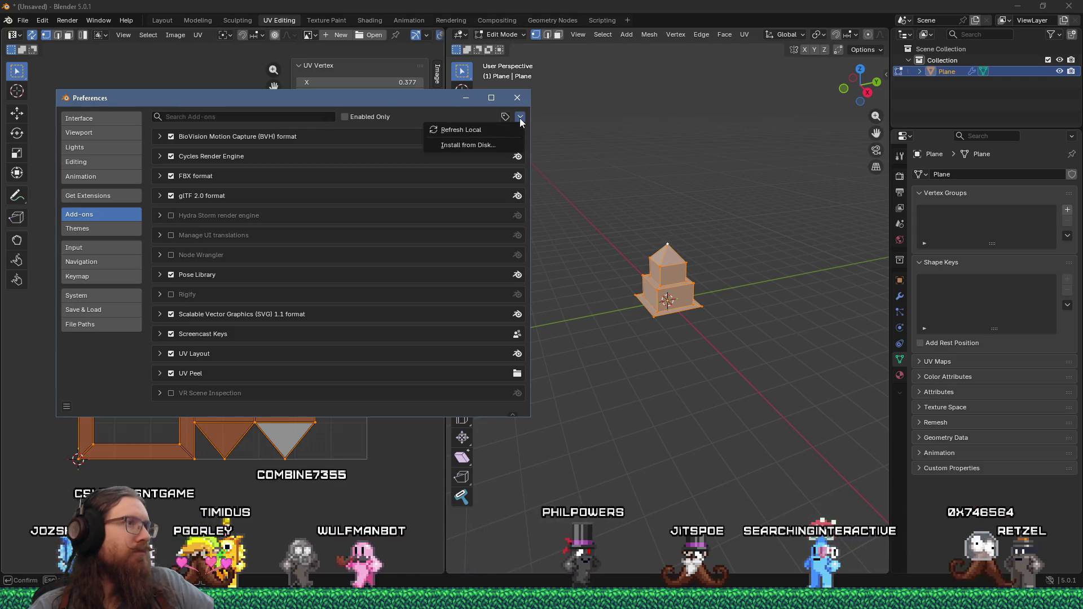
left_click(467, 144)
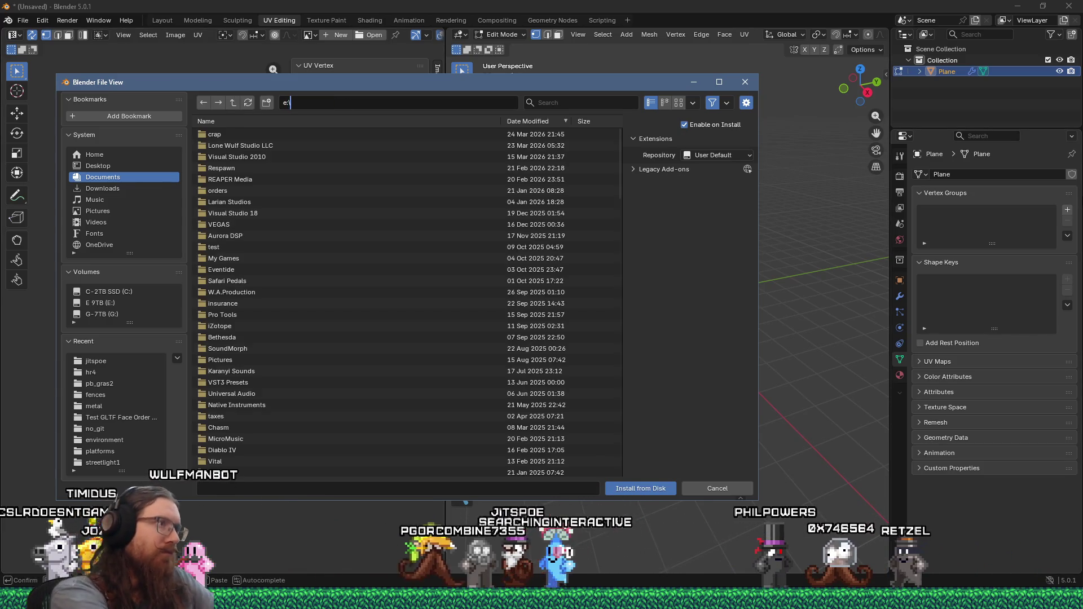
type("e:\\downloads\\apps\\3d\\blender\\addons")
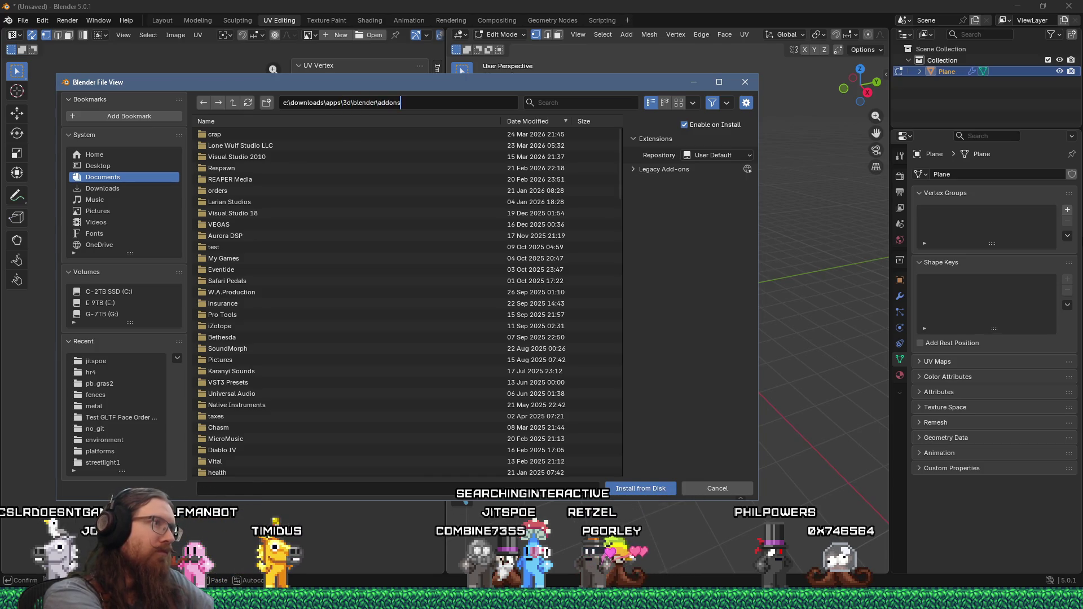
Step: Install the UV-Packer zip from the downloaded addons\UV-packer folder and close Preferences
key("Return")
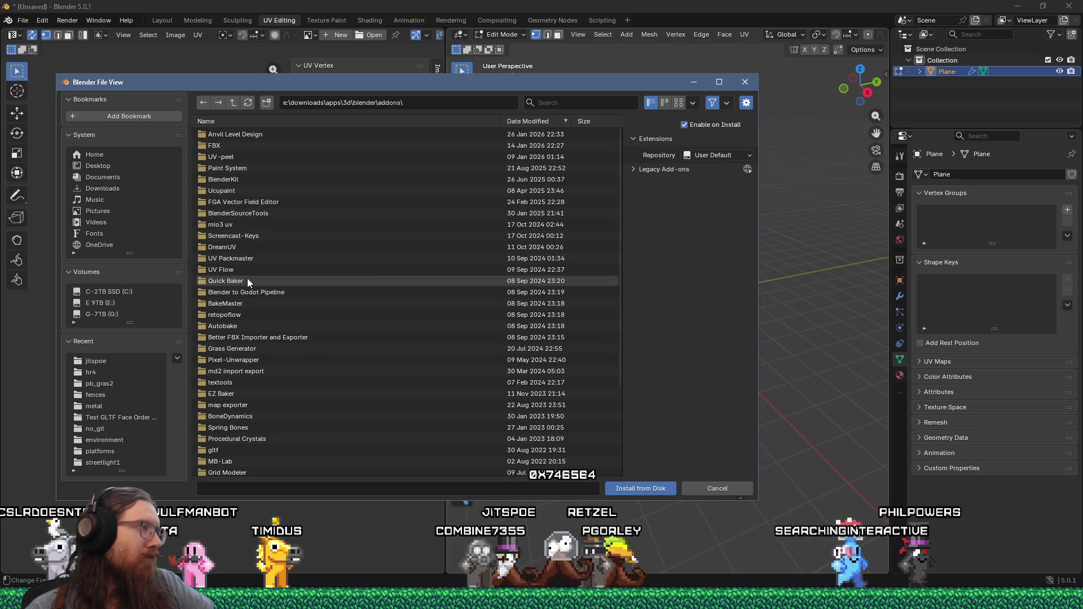
scroll(251, 322, "down", 5)
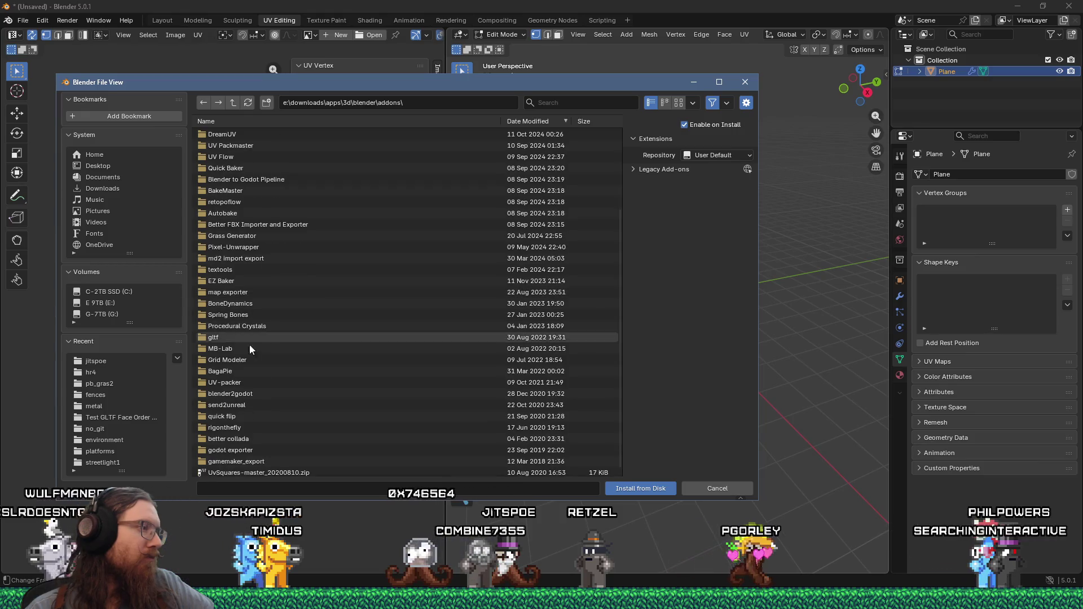
double_click(234, 383)
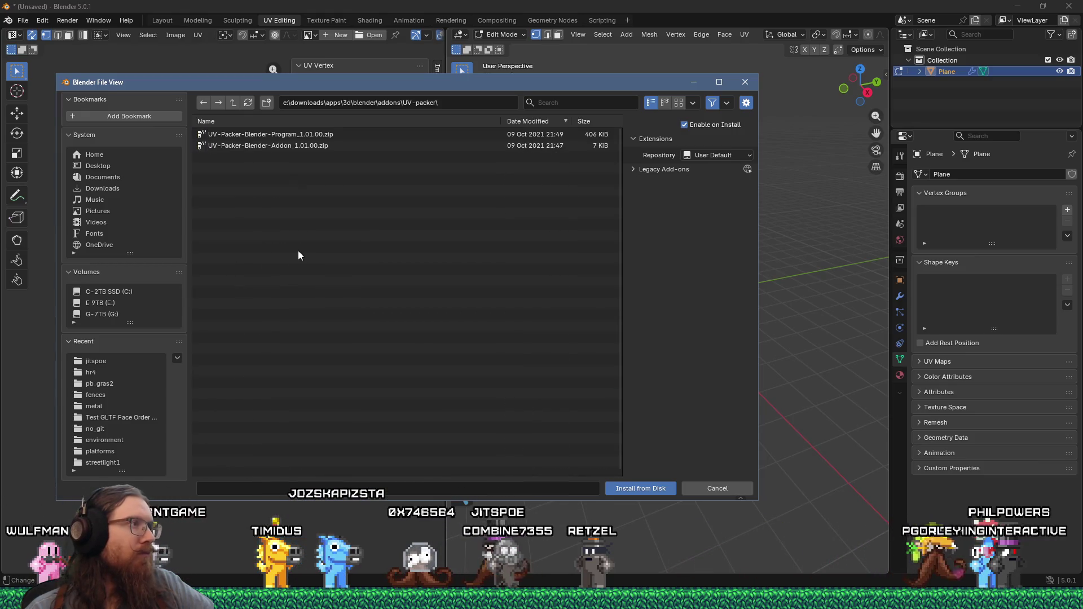
double_click(335, 144)
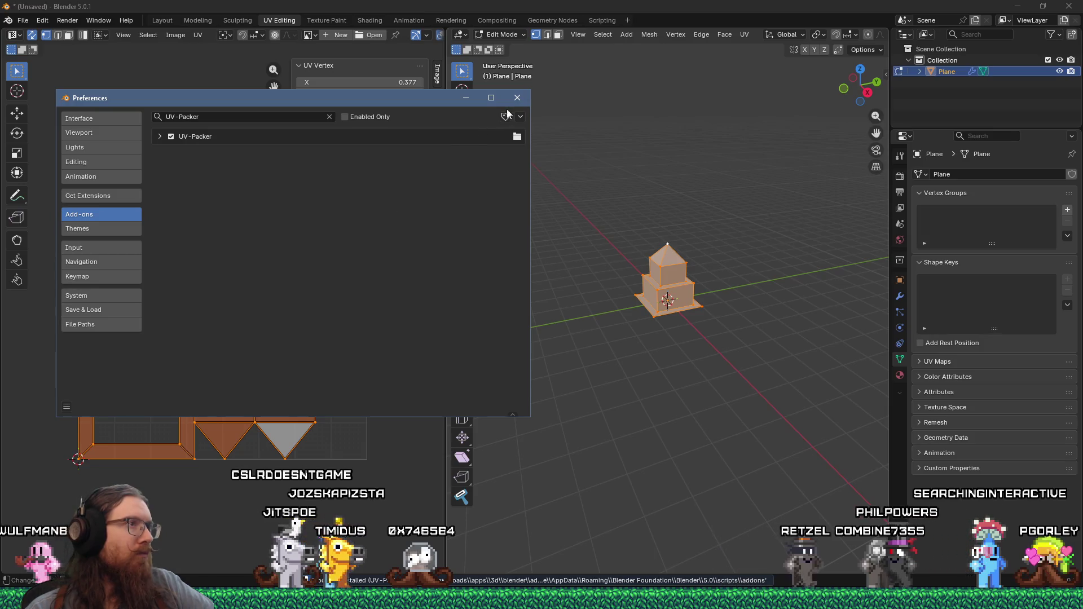
left_click(517, 97)
Step: Run Pack from the UV-Packer panel twice; it fails because the UV-Packer executable is missing
left_click(437, 167)
left_click(366, 93)
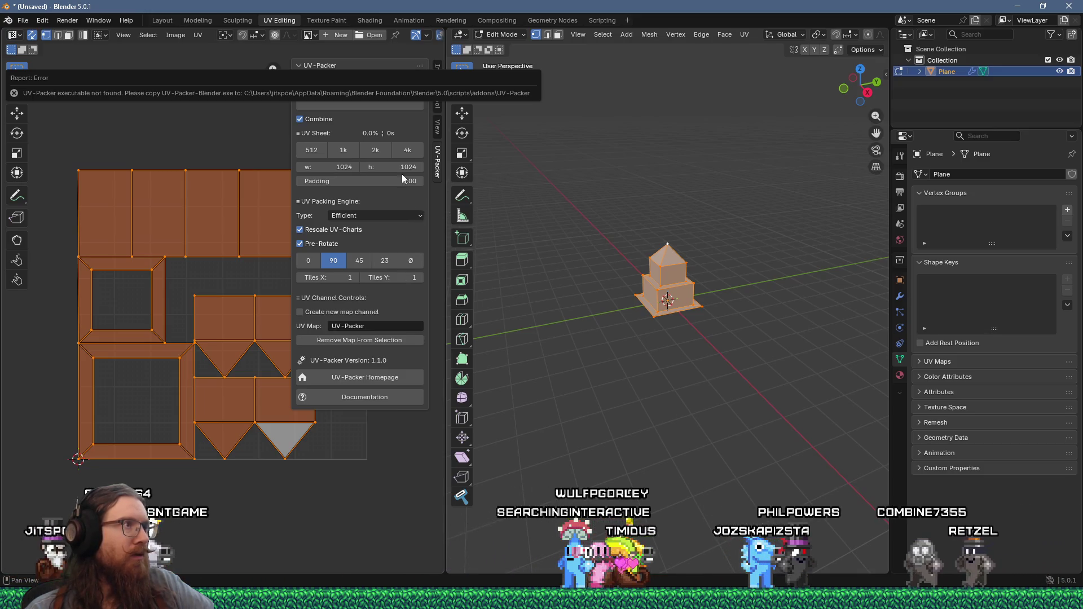
left_click_drag(134, 79, 573, 225)
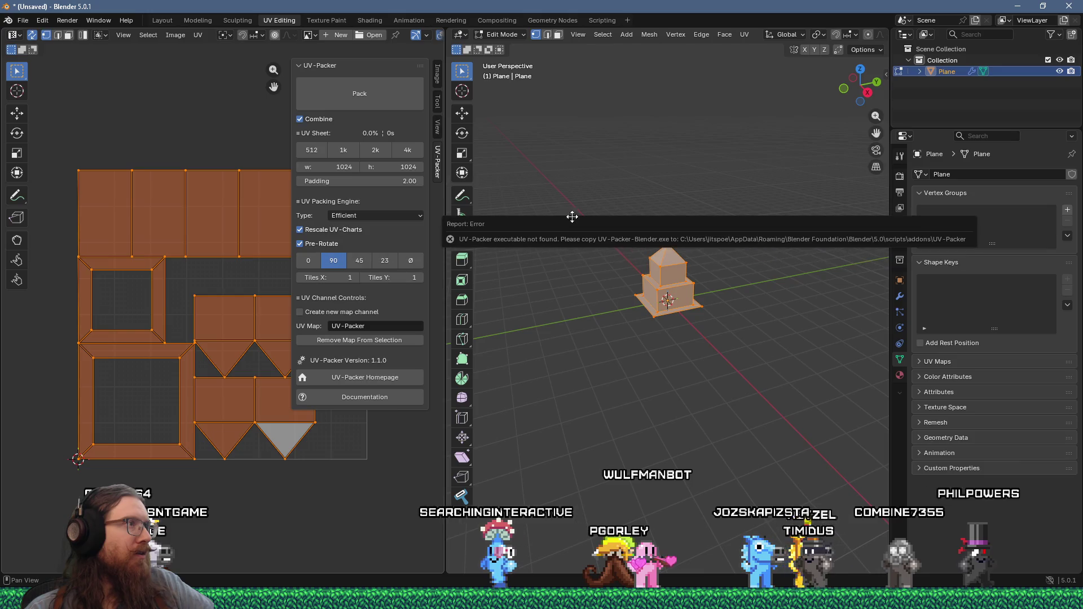
left_click(382, 104)
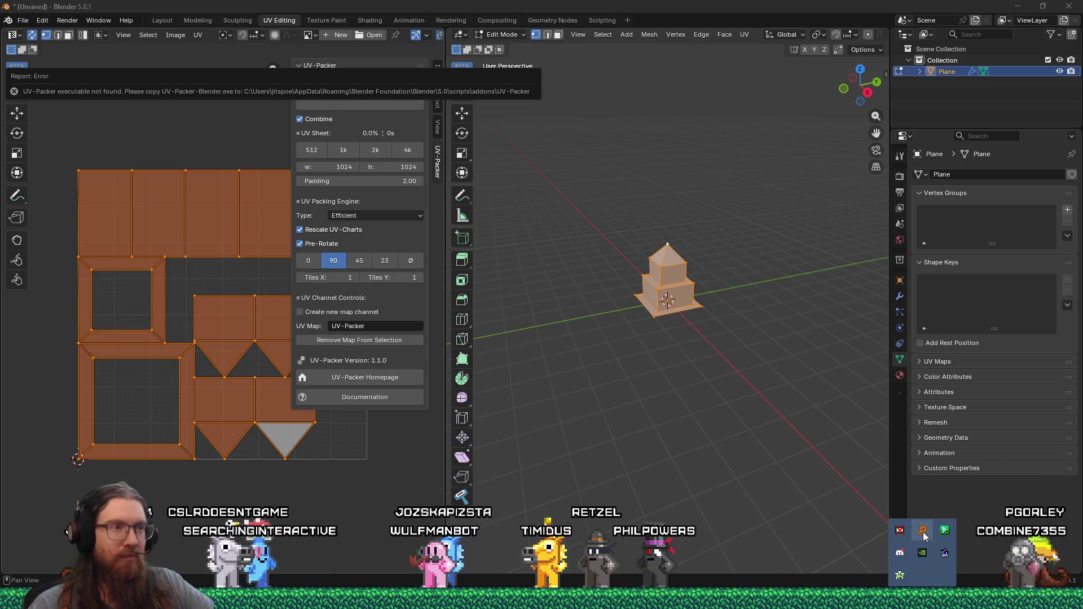
left_click(924, 535)
type("uv-pack")
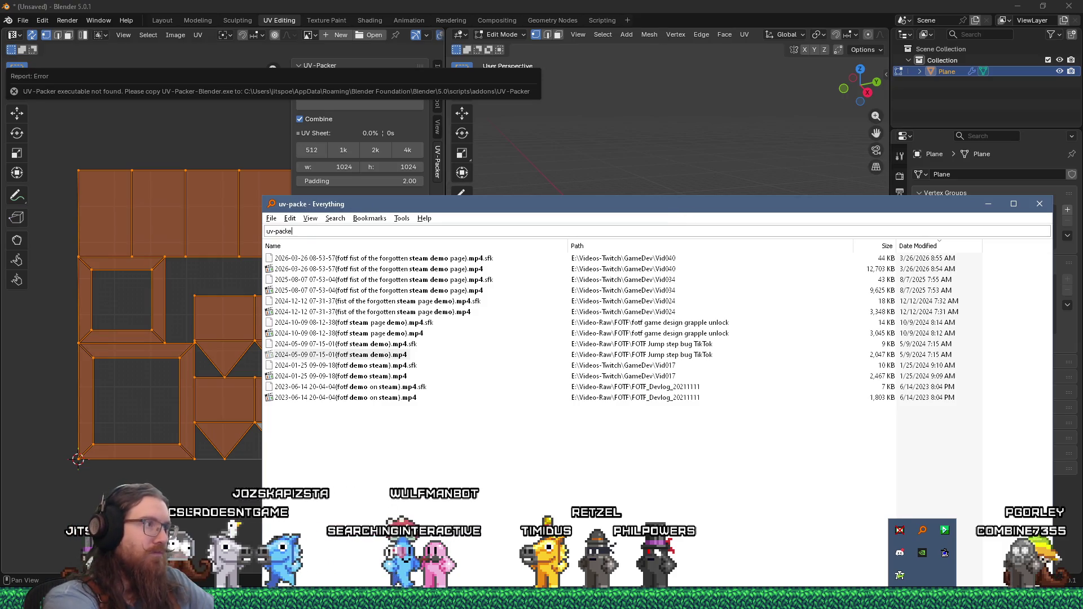
type("er-blender")
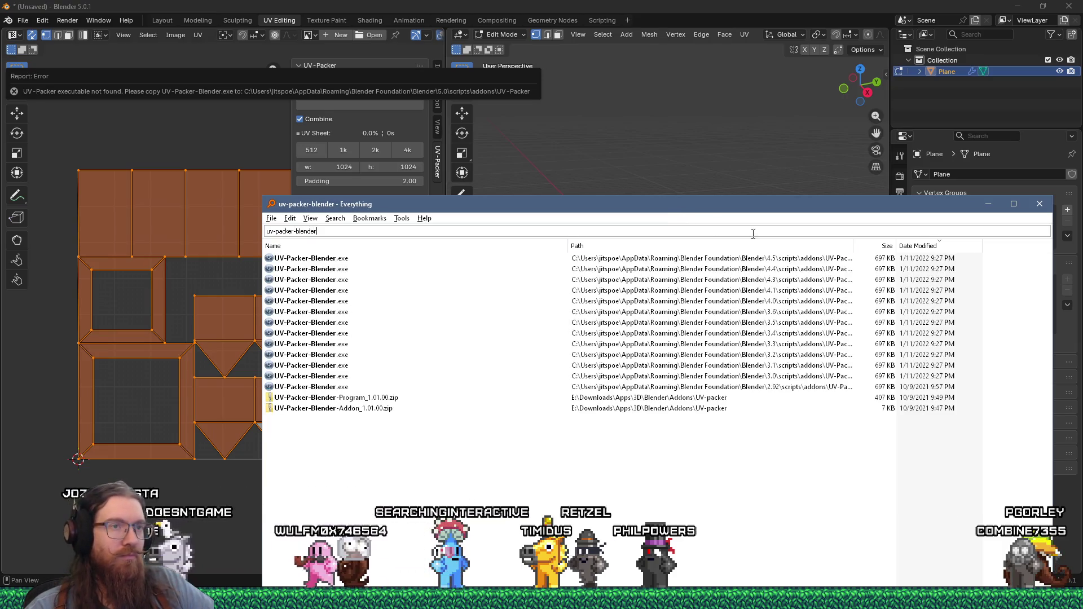
Step: In the Everything uv-packer-blender results, open the UV-Packer-Blender-Program_1.01.00.zip
left_click_drag(853, 245, 939, 262)
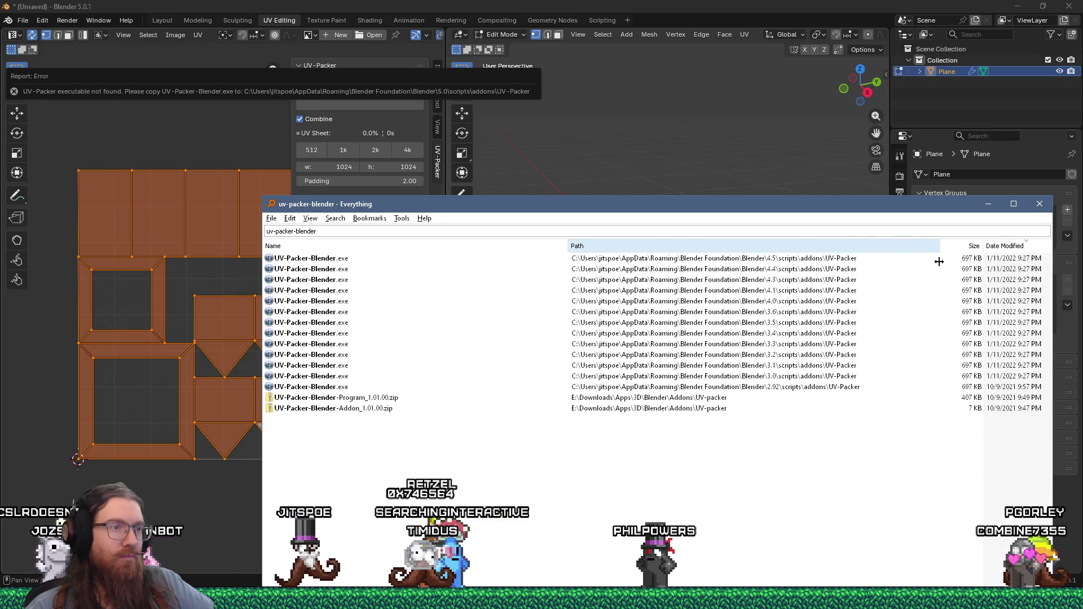
double_click(364, 399)
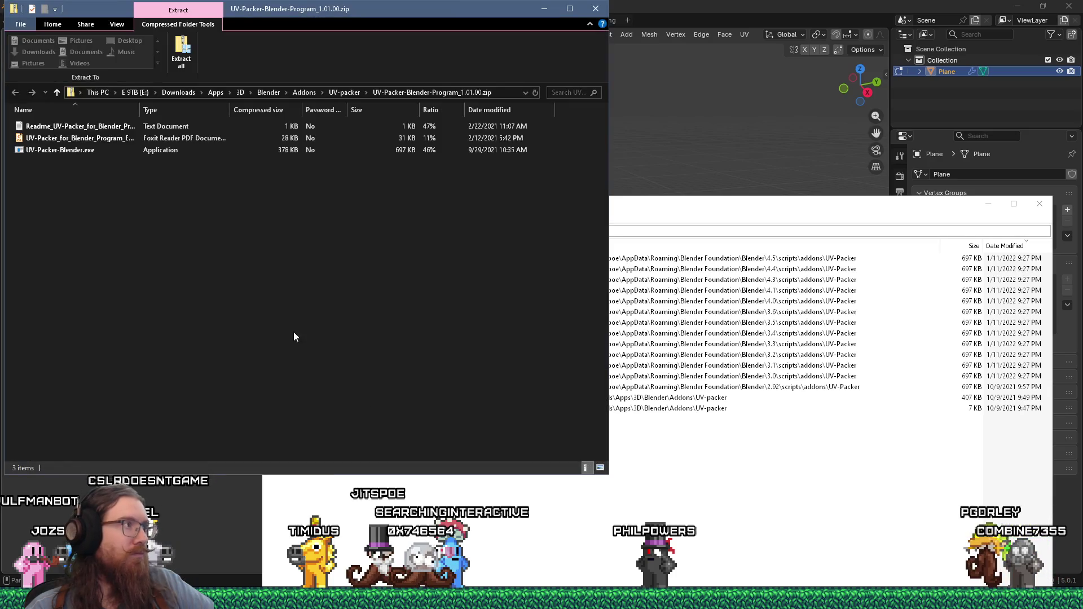
Step: Via Win+R open %appdata%\Blender Foundation\Blender and browse into 5.0\scripts\addons\UV-Packer
left_click(669, 475)
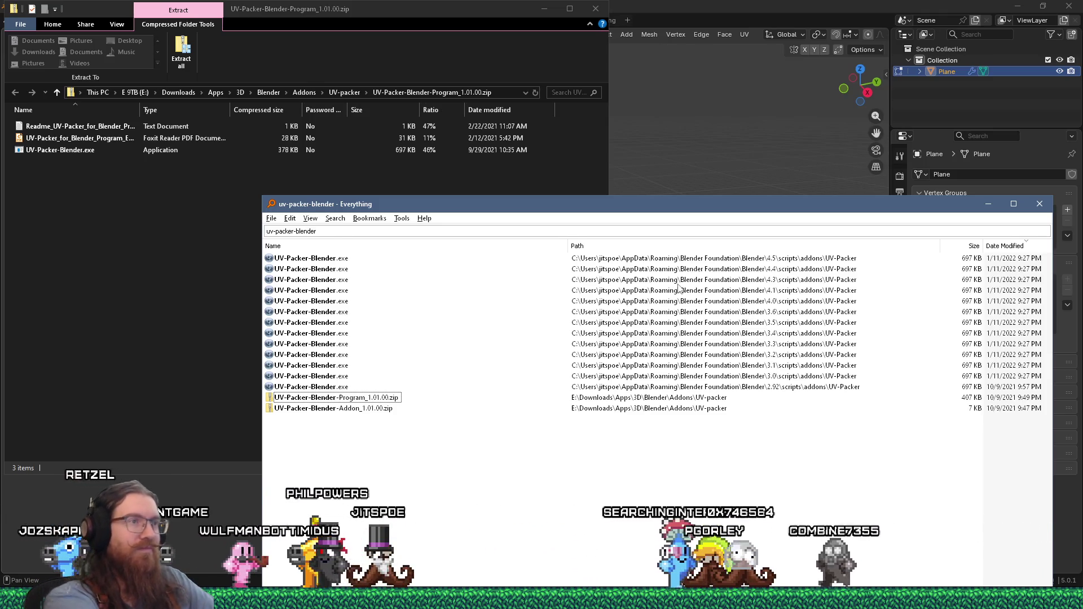
key("super+r")
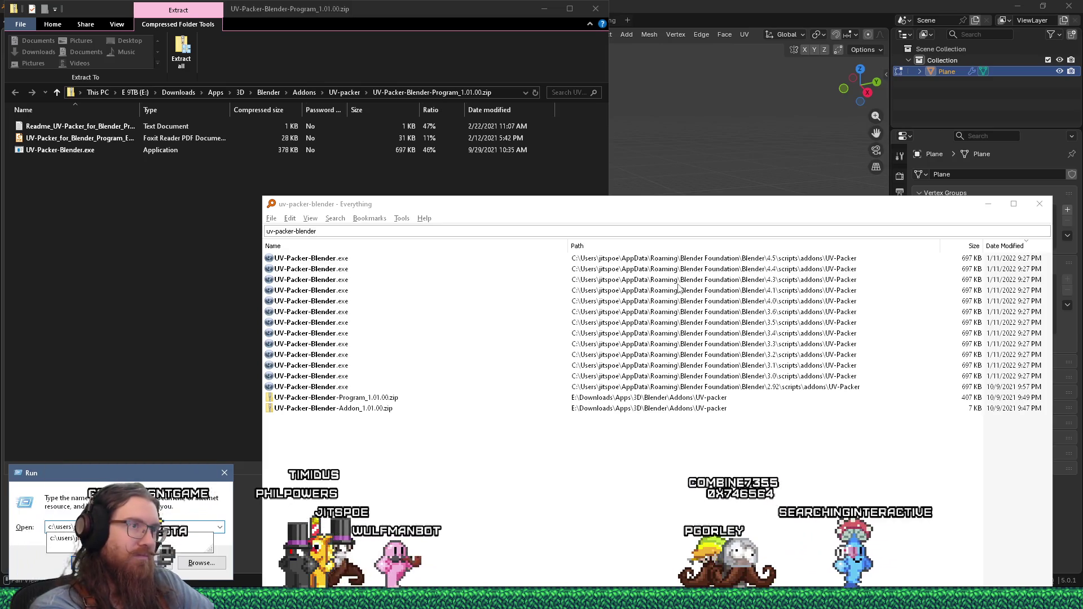
type("c:\\users\\jit")
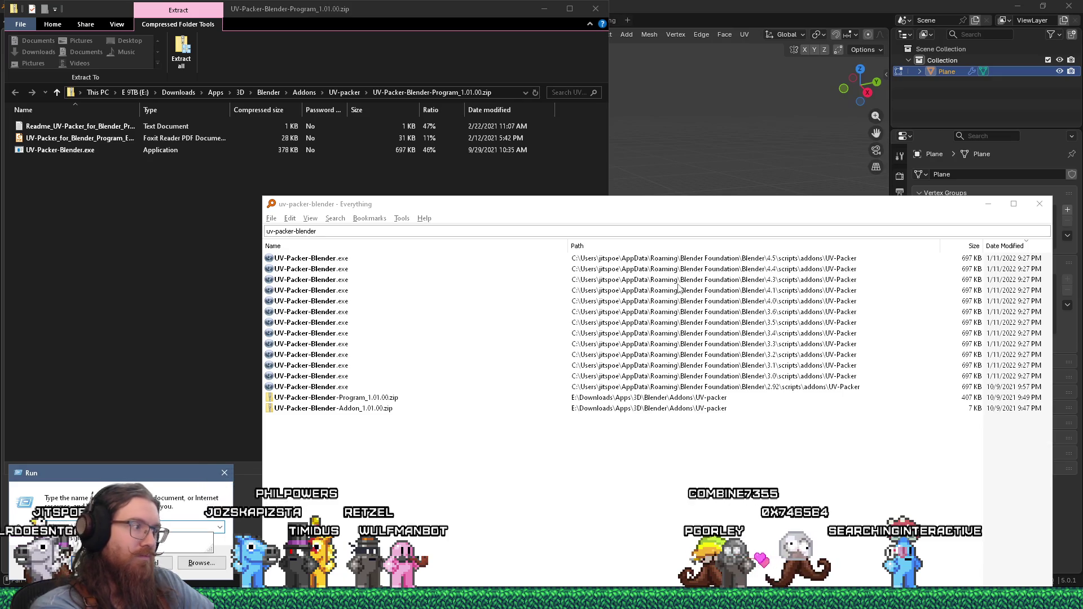
type("spoe\\appdata\\roaming\\blender")
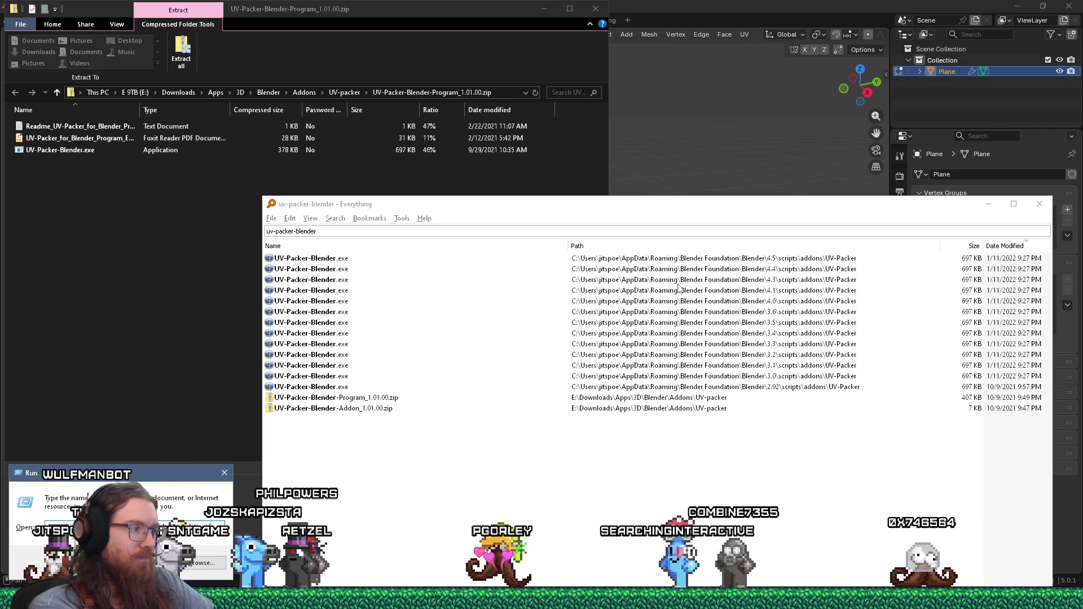
key("Return")
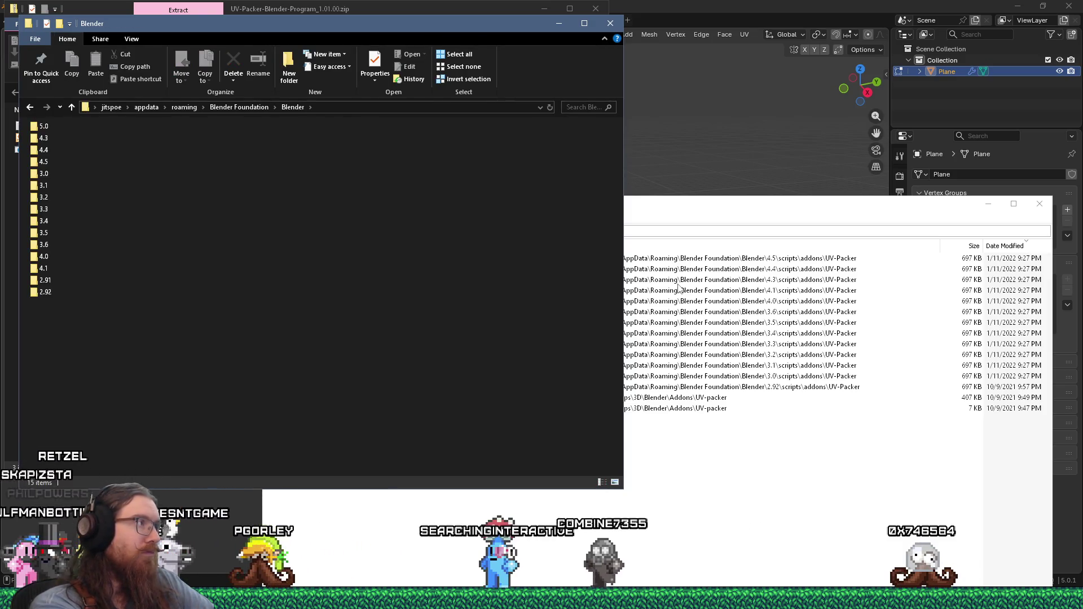
key("Return")
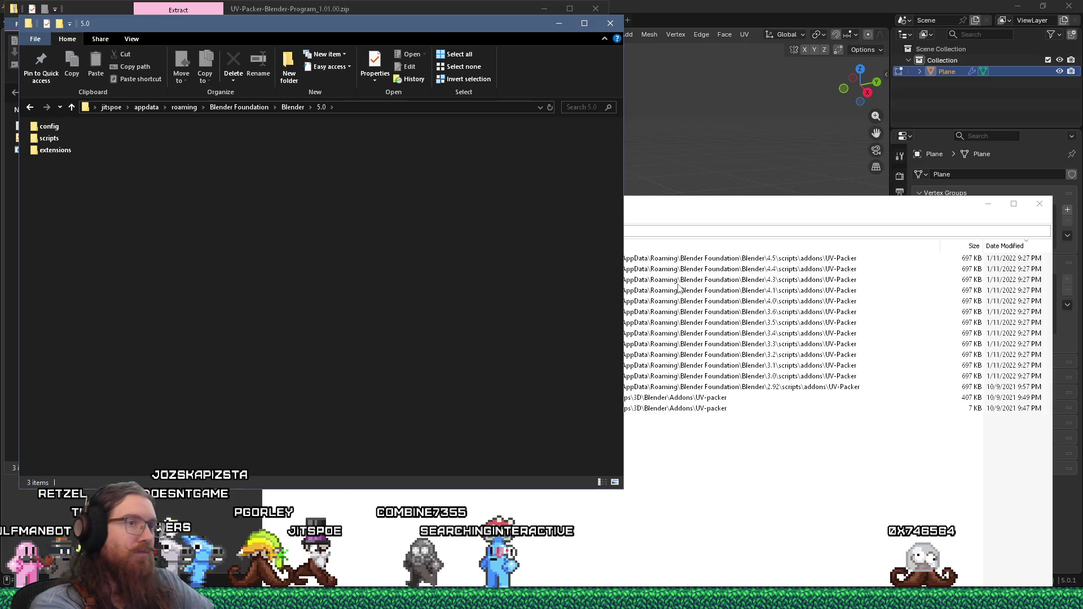
key("s")
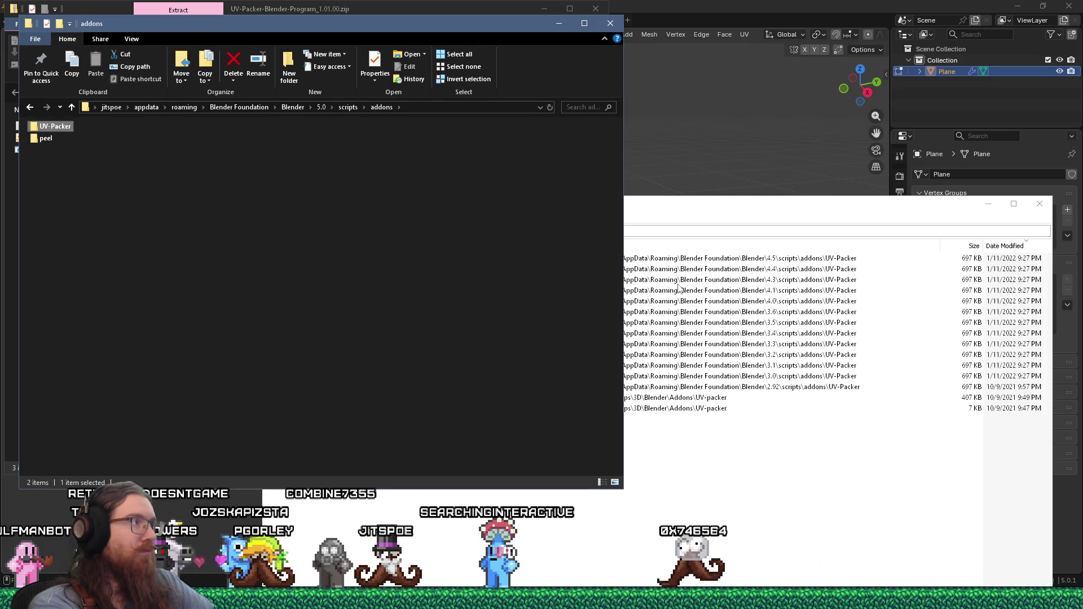
Step: Copy the readme, EULA and UV-Packer-Blender.exe into the UV-Packer add-on folder and return to Blender
left_click_drag(329, 24, 600, 55)
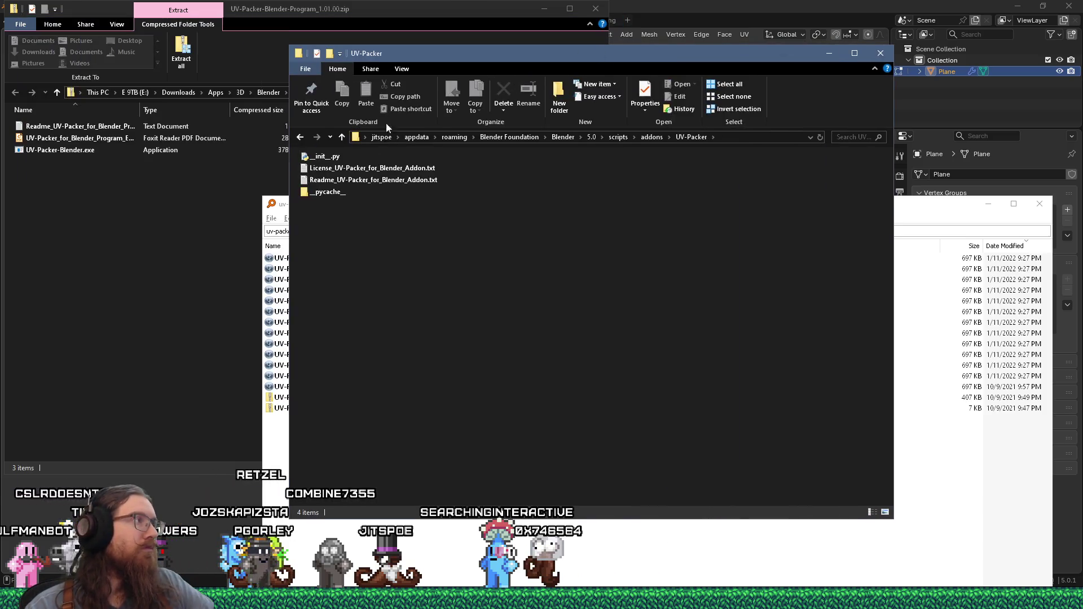
mouse_move(104, 193)
left_mouse_down()
mouse_move(69, 121)
mouse_move(724, 356)
left_mouse_up()
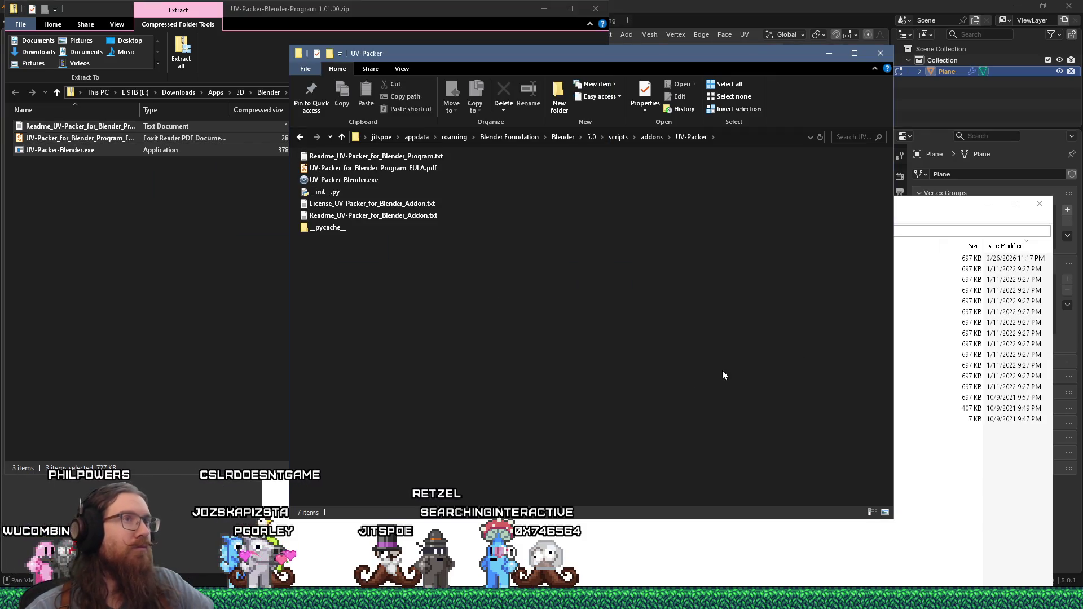
left_click(736, 13)
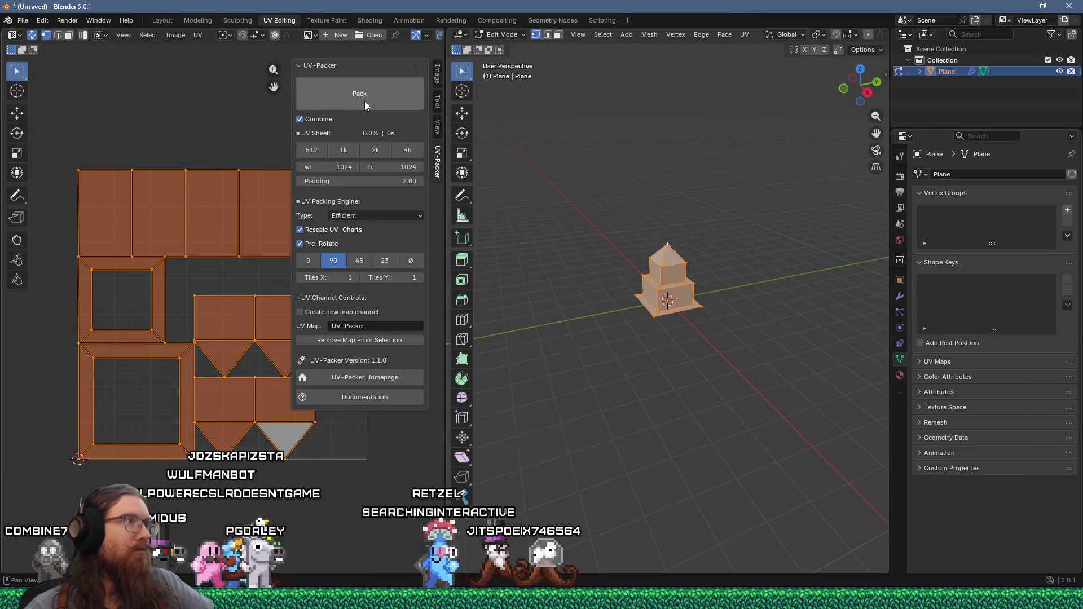
Step: Pack the tower's UV islands, then set the sheet to 256 × 256 and repack (59.82% fill)
left_click(365, 101)
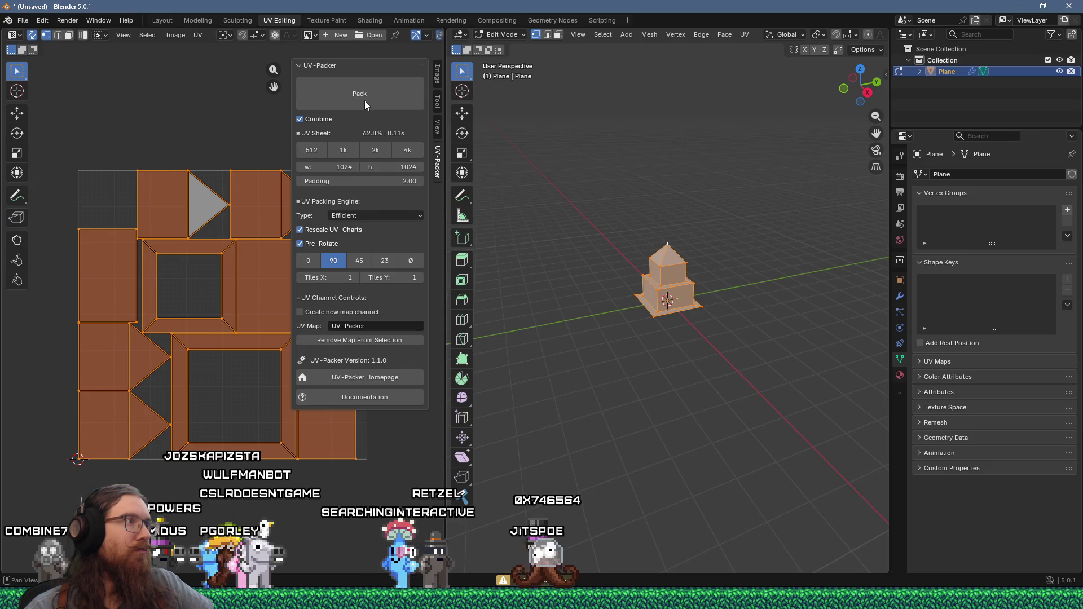
left_click(355, 173)
type("256")
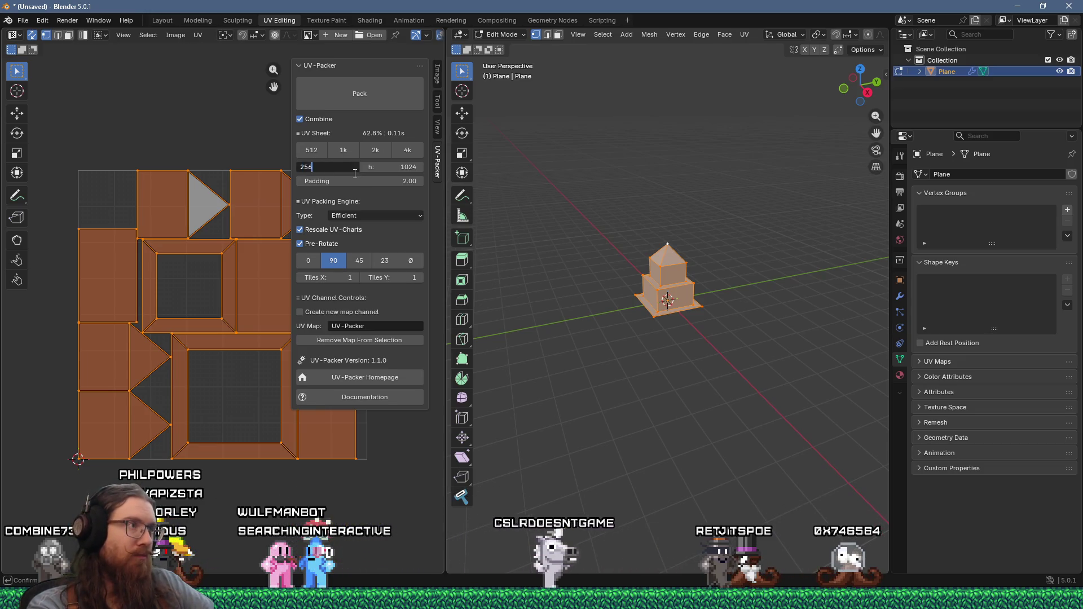
left_click(356, 95)
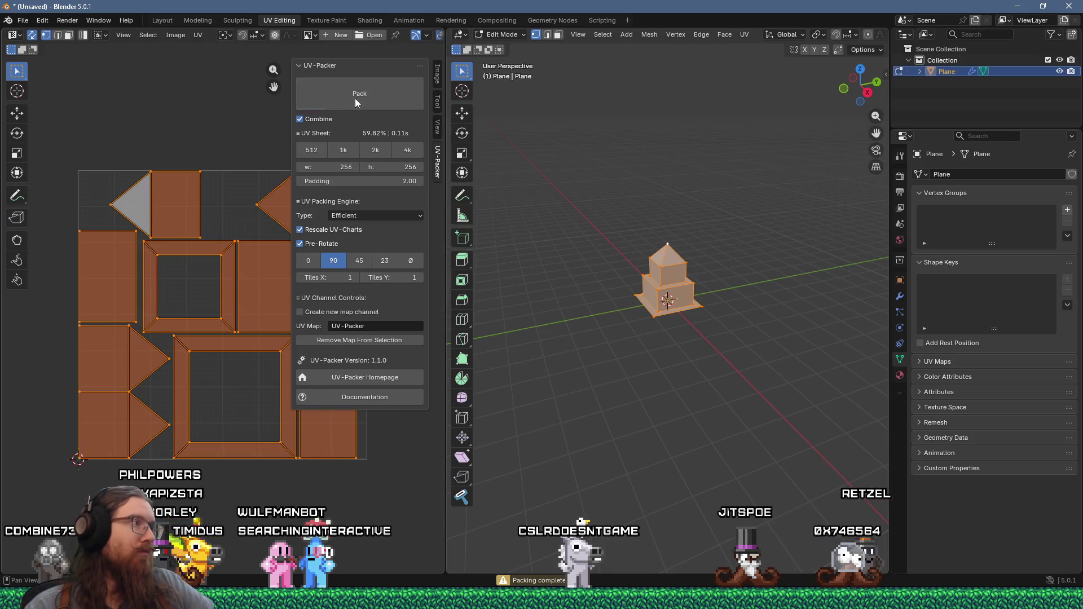
mouse_move(124, 287)
middle_mouse_down()
mouse_move(84, 250)
mouse_move(156, 290)
middle_mouse_up()
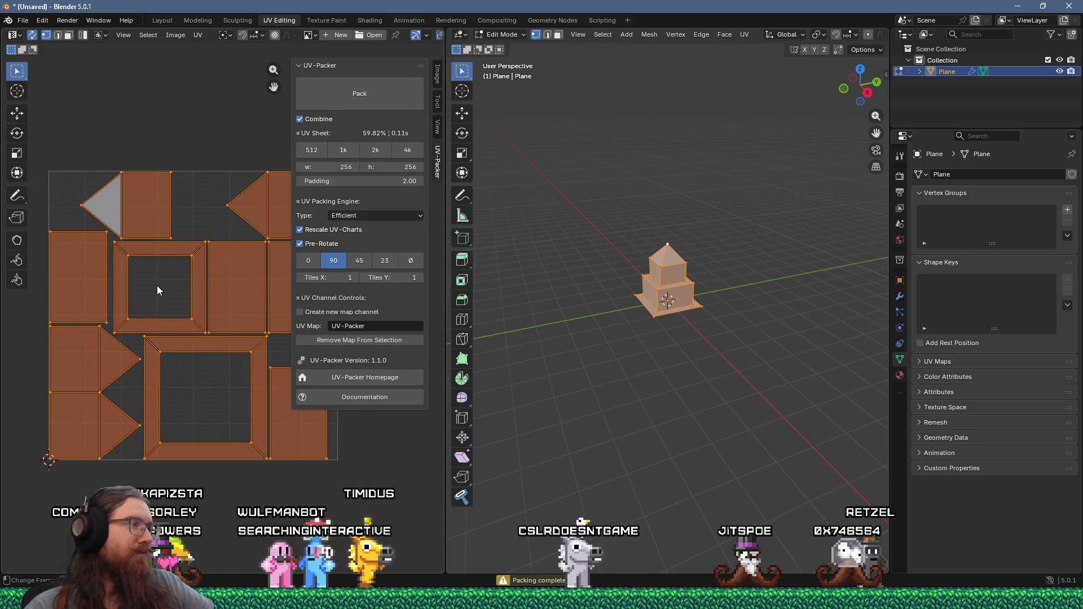
left_click(23, 19)
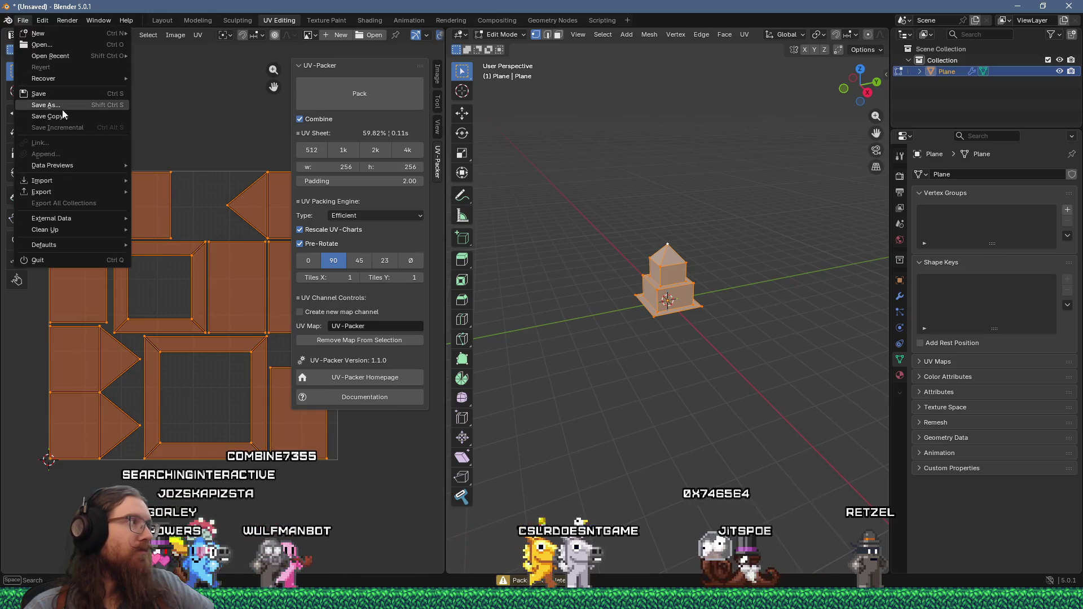
Step: Start Save As and browse the path back to art_source\test
left_click(38, 105)
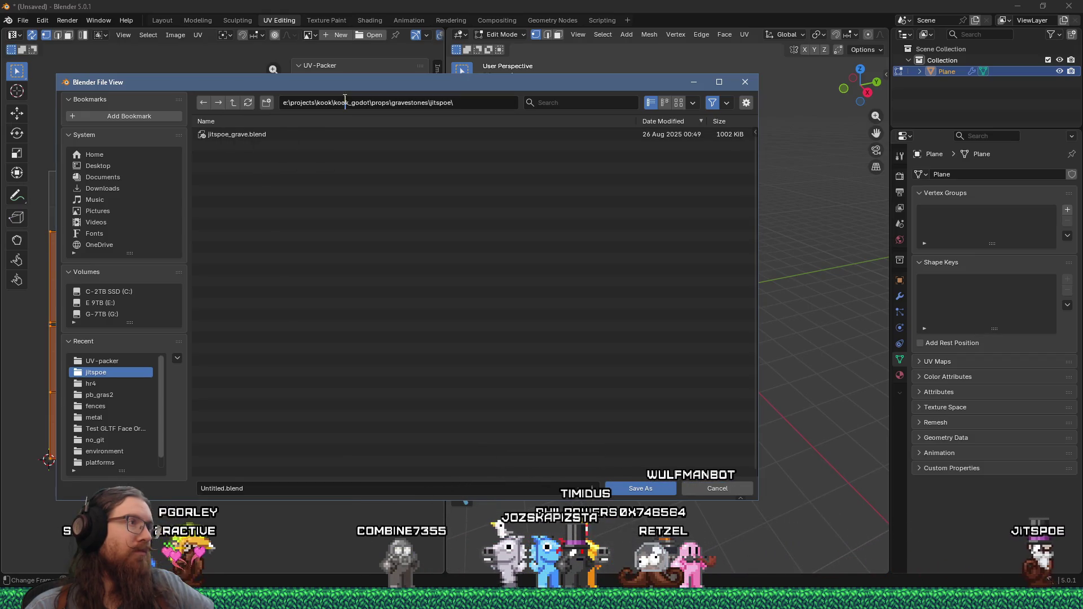
left_click(364, 102)
key("ctrl+BackSpace")
key("ctrl+BackSpace")
key("ctrl+BackSpace")
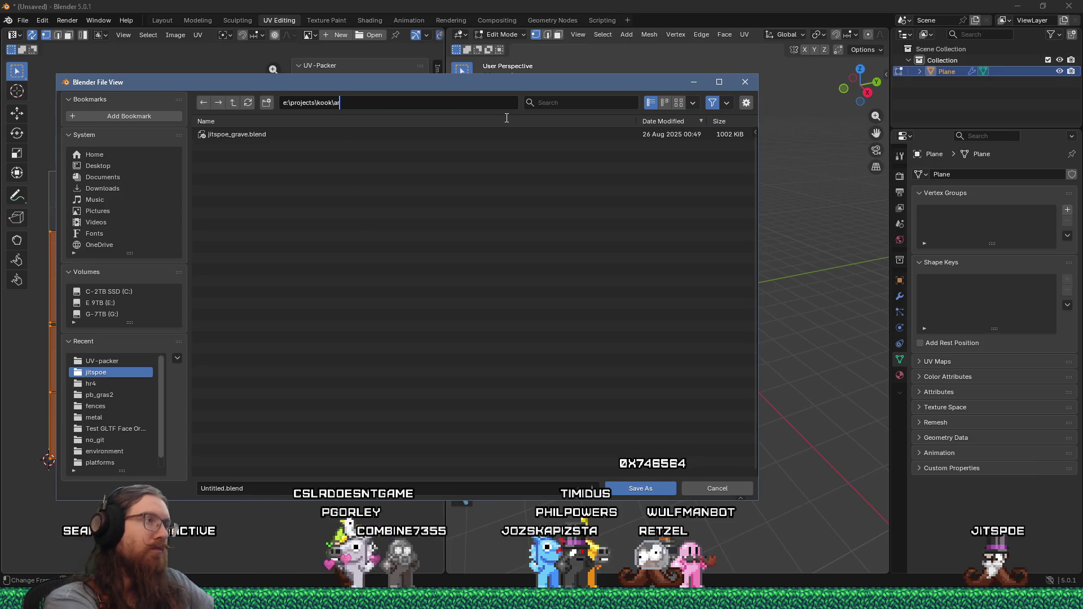
type("art_so")
key("BackSpace")
key("BackSpace")
key("BackSpace")
key("Return")
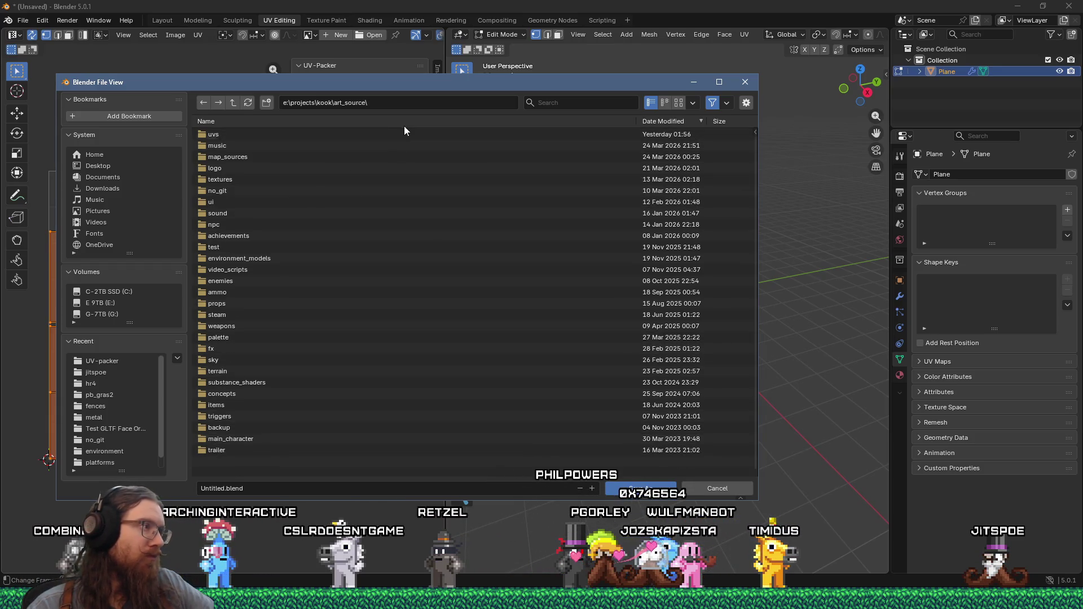
left_click(220, 250)
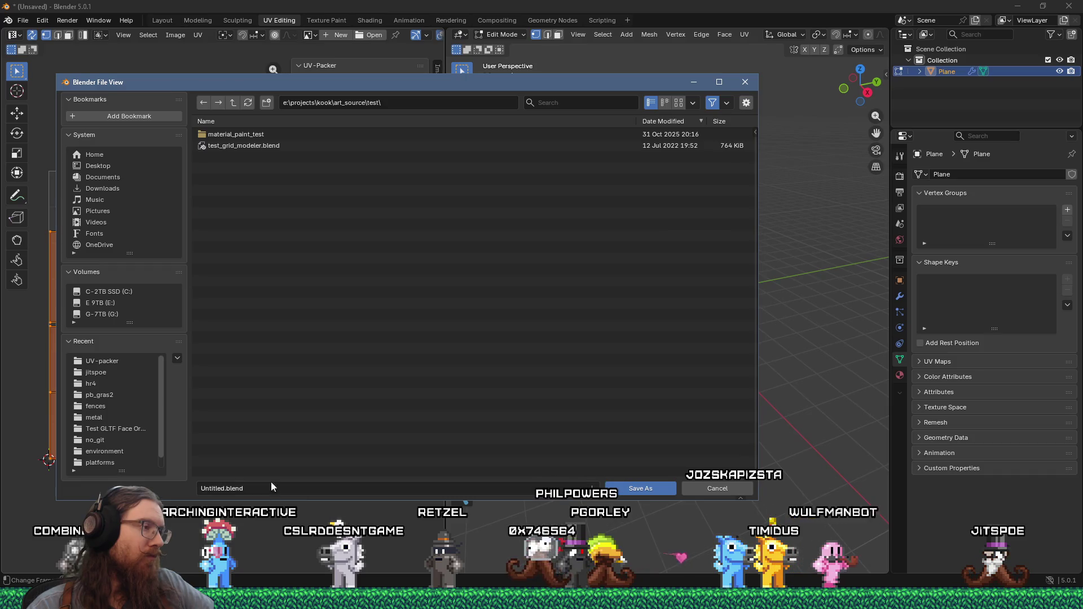
Step: Create a blender_particle_painting folder and save the scene there as blender_particle_painting_test1.blend
right_click(414, 215)
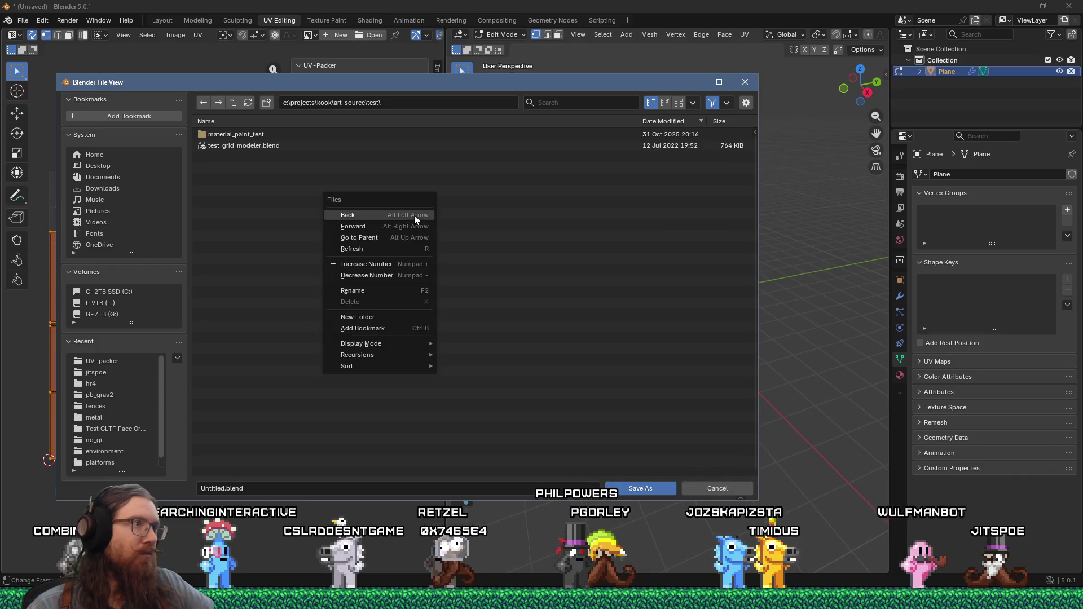
left_click(413, 318)
type("blender_particle")
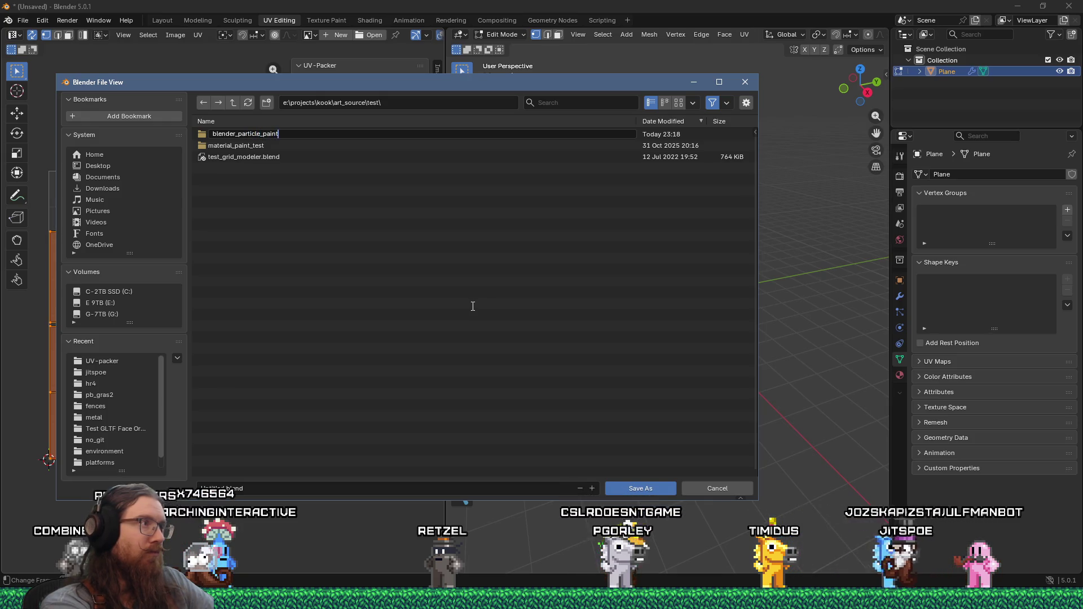
type("_painting")
key("Return")
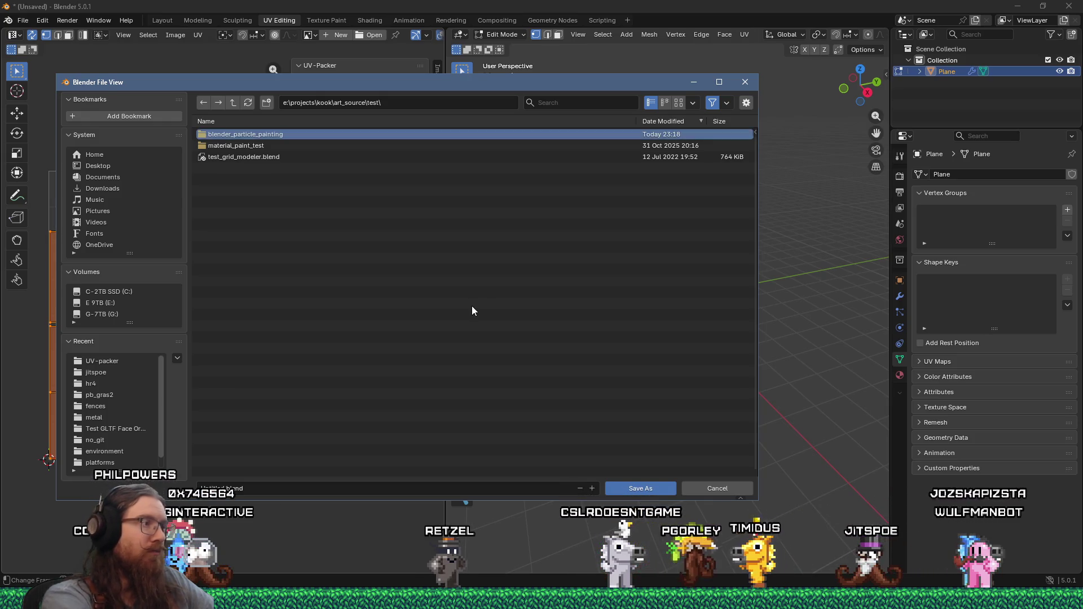
key("Return")
left_click(413, 488)
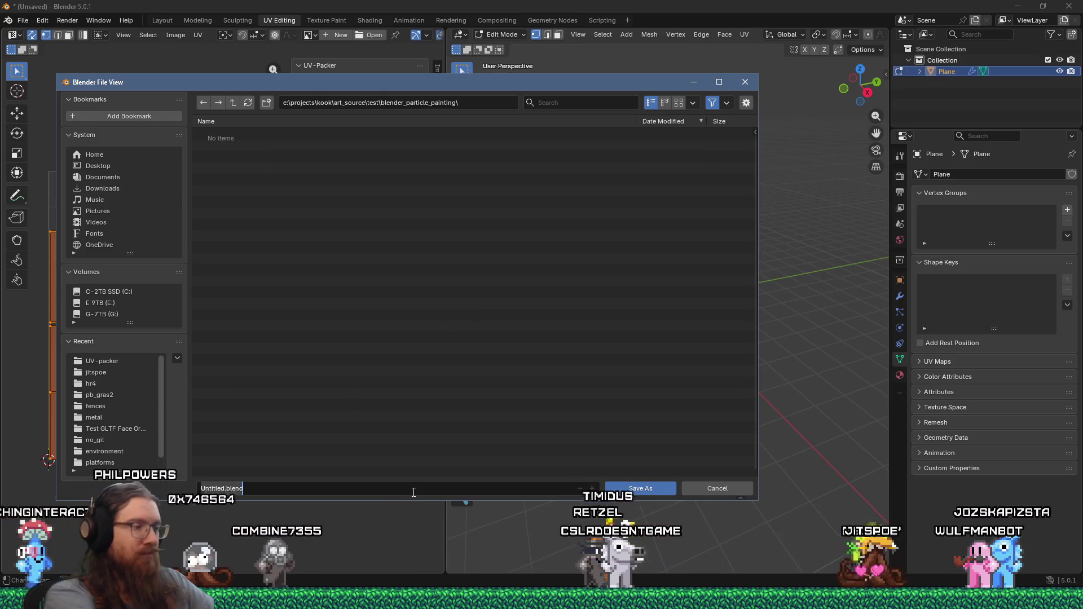
type("blender_particle_pai")
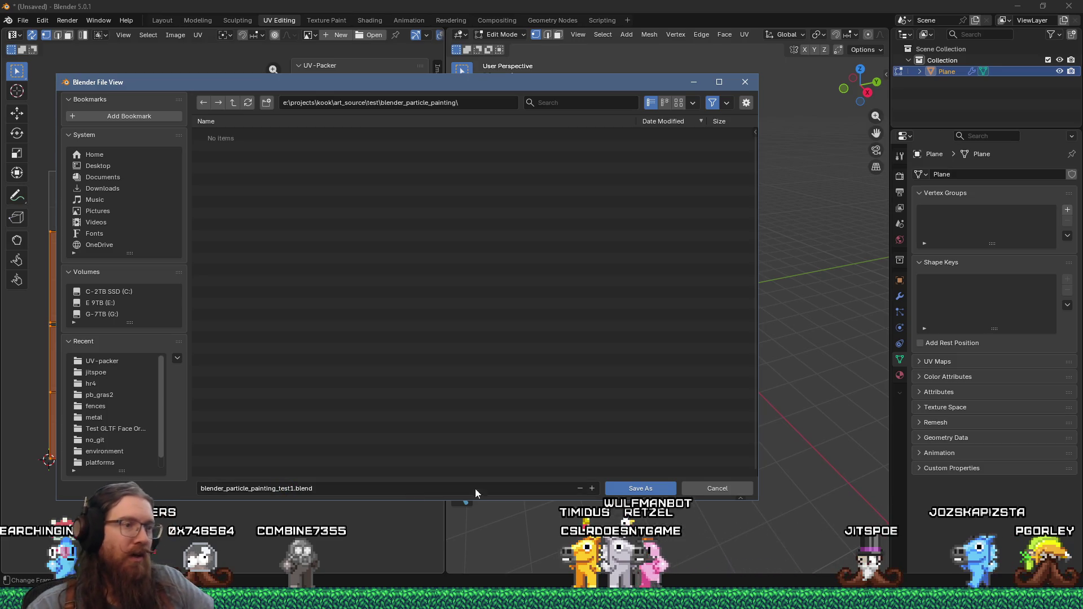
left_click(641, 489)
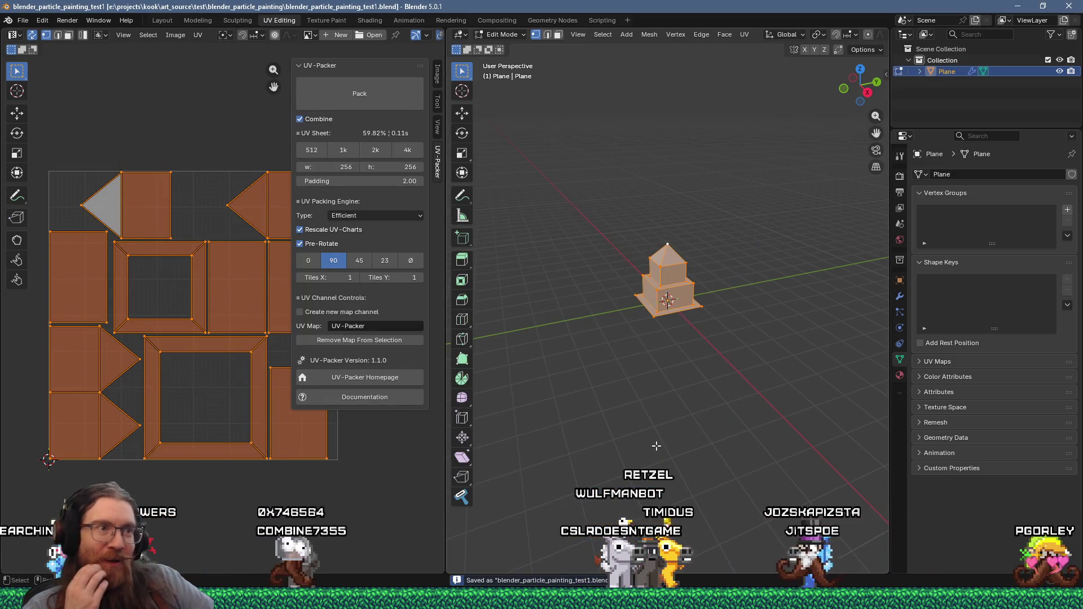
scroll(699, 320, "up", 2)
scroll(700, 320, "up", 2)
Step: Leave Edit Mode, show the tower's modifiers, and bring up the Add menu
key("Tab")
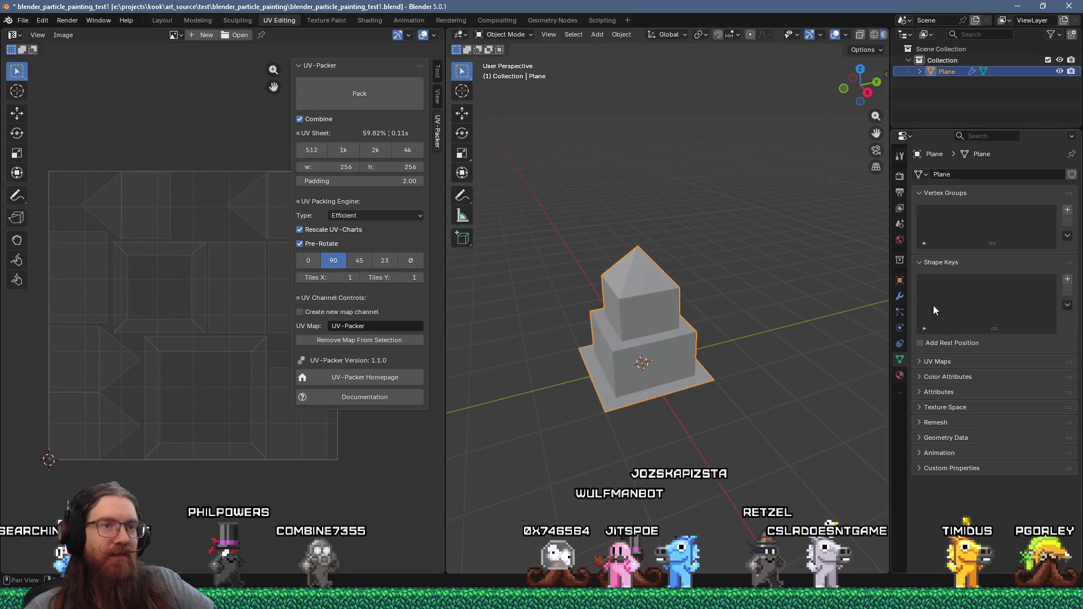
left_click(900, 296)
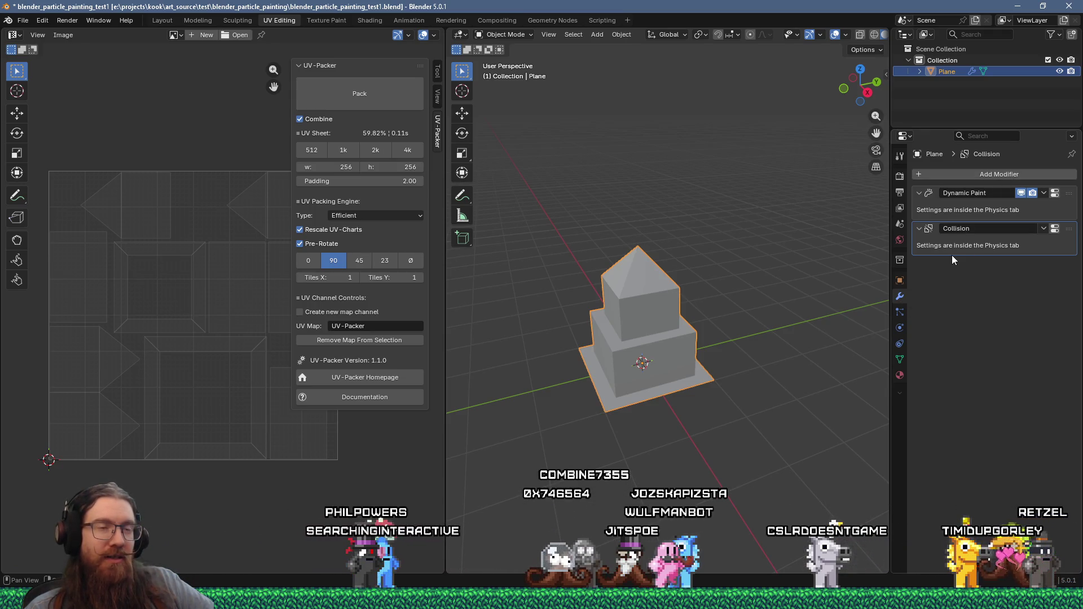
middle_click_drag(765, 231, 780, 240)
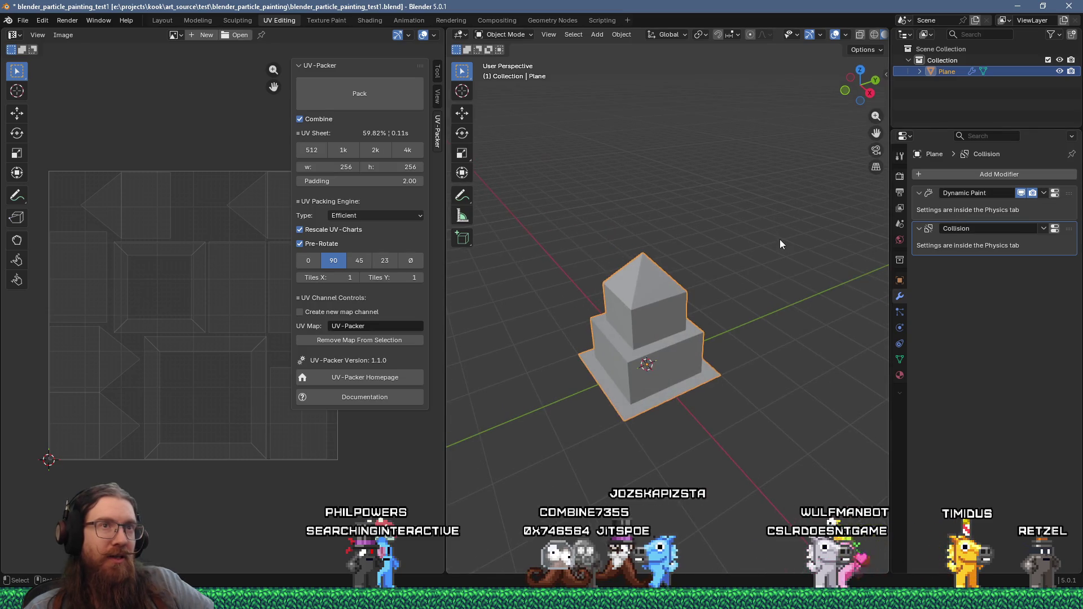
key("shift+a")
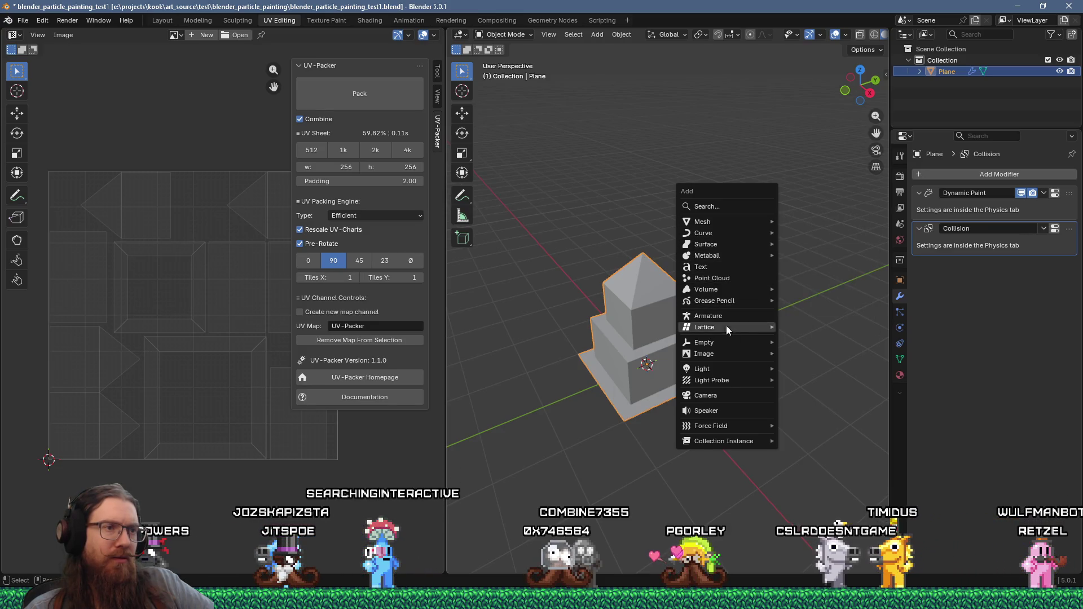
type("pa")
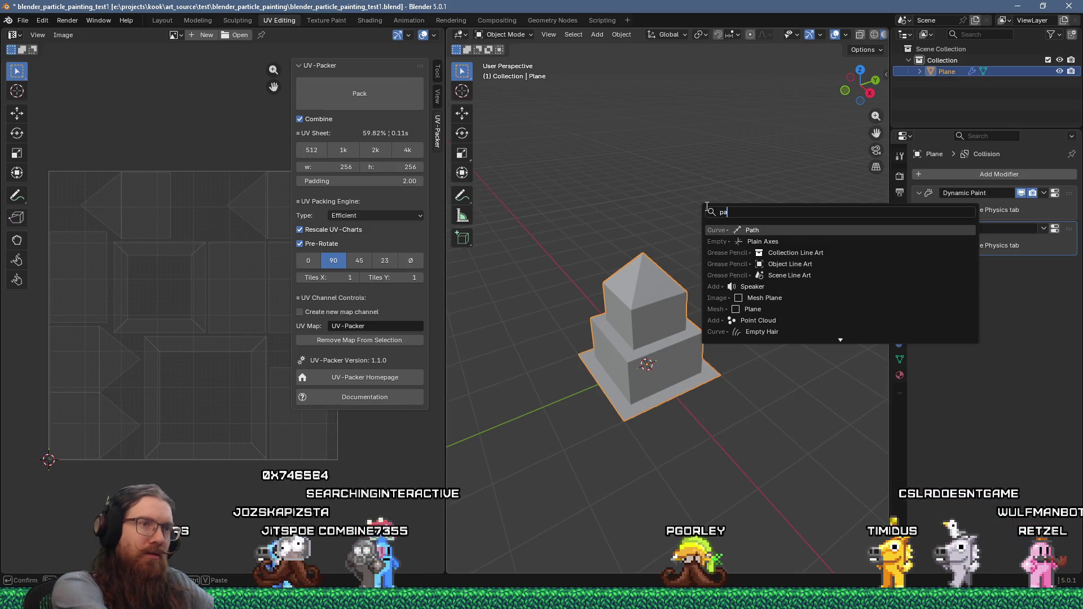
type("rticl")
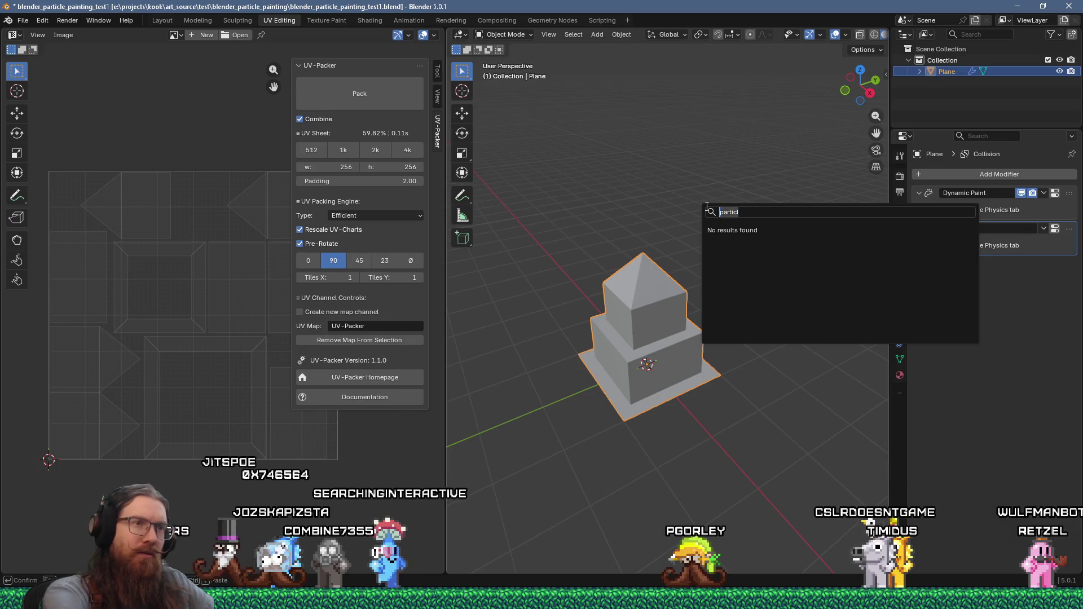
Step: Clear the fruitless particle search and bring up the Add menu again
key("BackSpace")
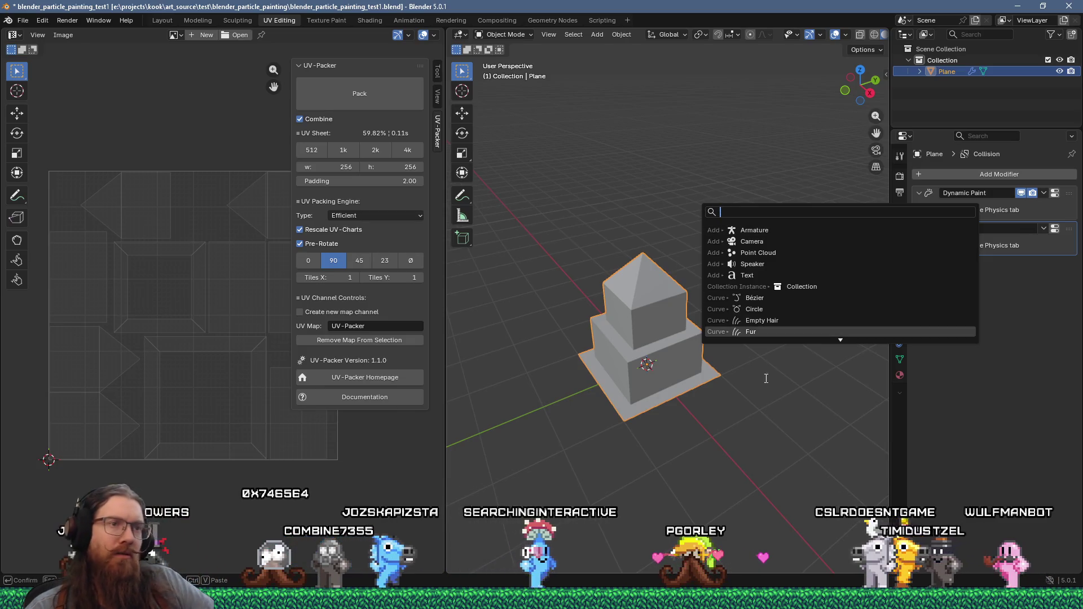
key("Escape")
mouse_move(736, 387)
middle_mouse_down()
mouse_move(698, 323)
mouse_move(706, 317)
middle_mouse_up()
key("shift+a")
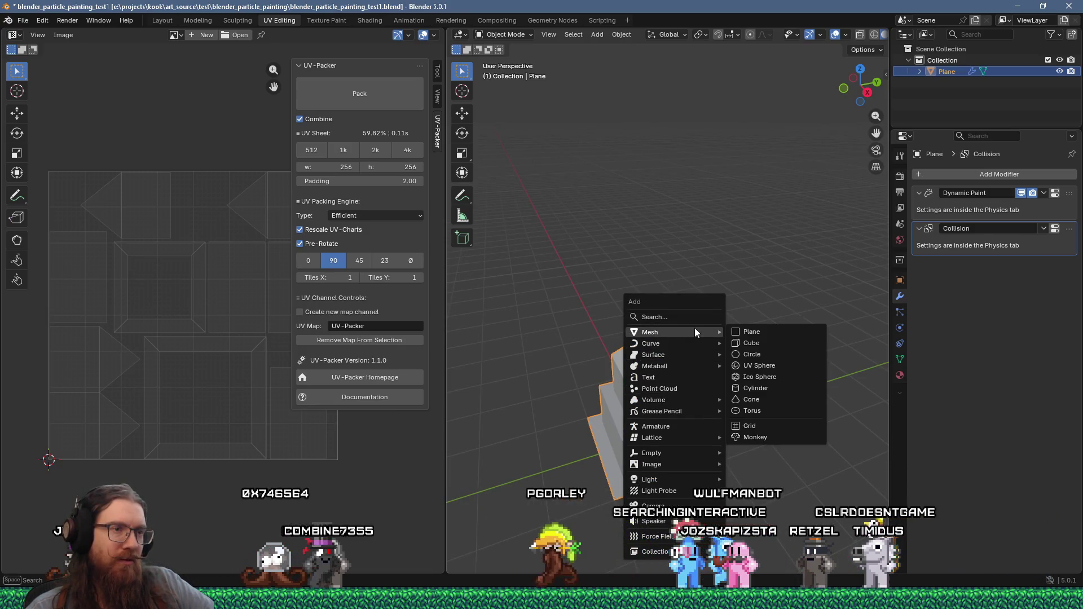
Step: Add a torus and shrink it in Edit Mode
left_click(760, 411)
scroll(715, 400, "down", 1)
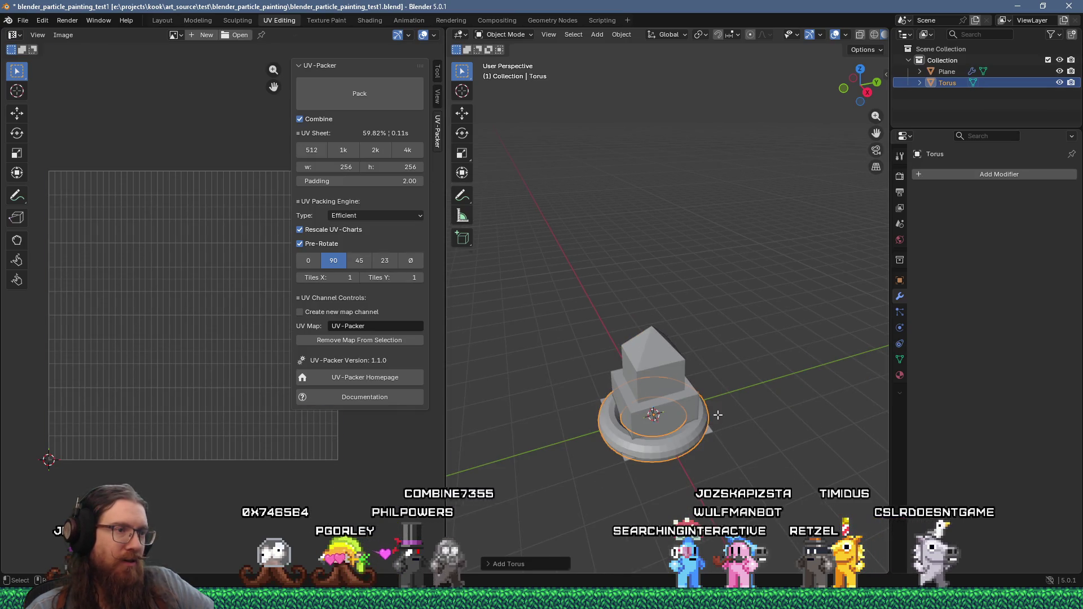
key("Tab")
key("g")
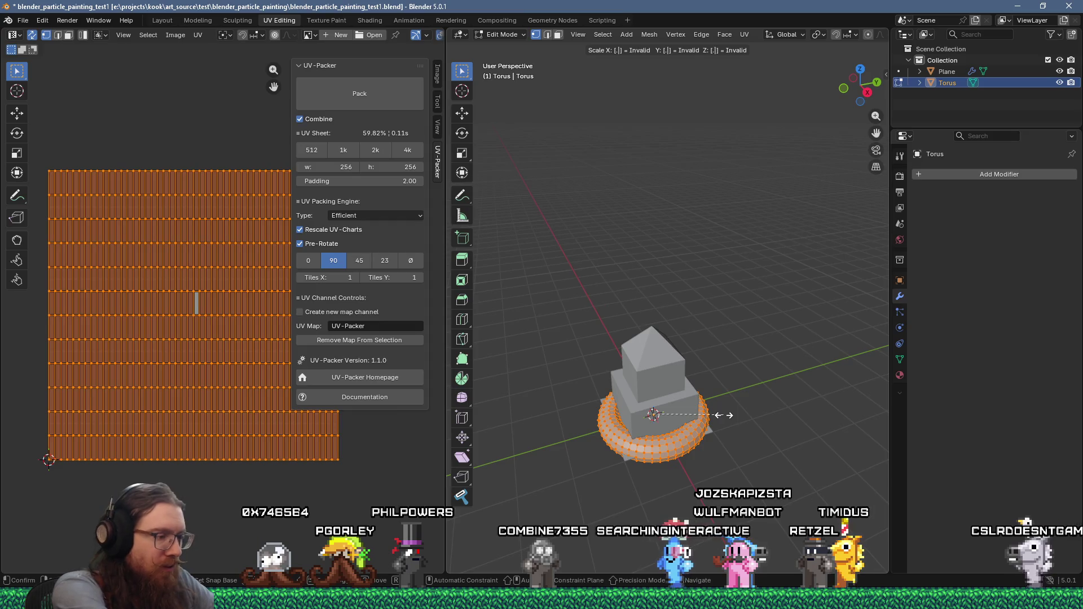
left_click(719, 415)
key("Tab")
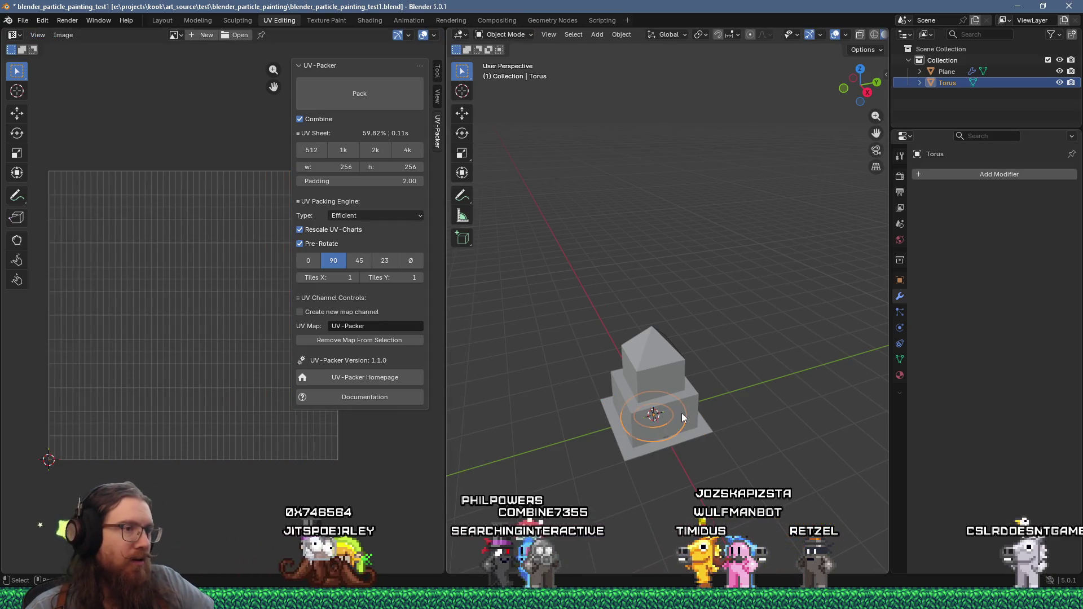
Step: Raise the torus along Z so it hovers above the tower
key("g")
key("z")
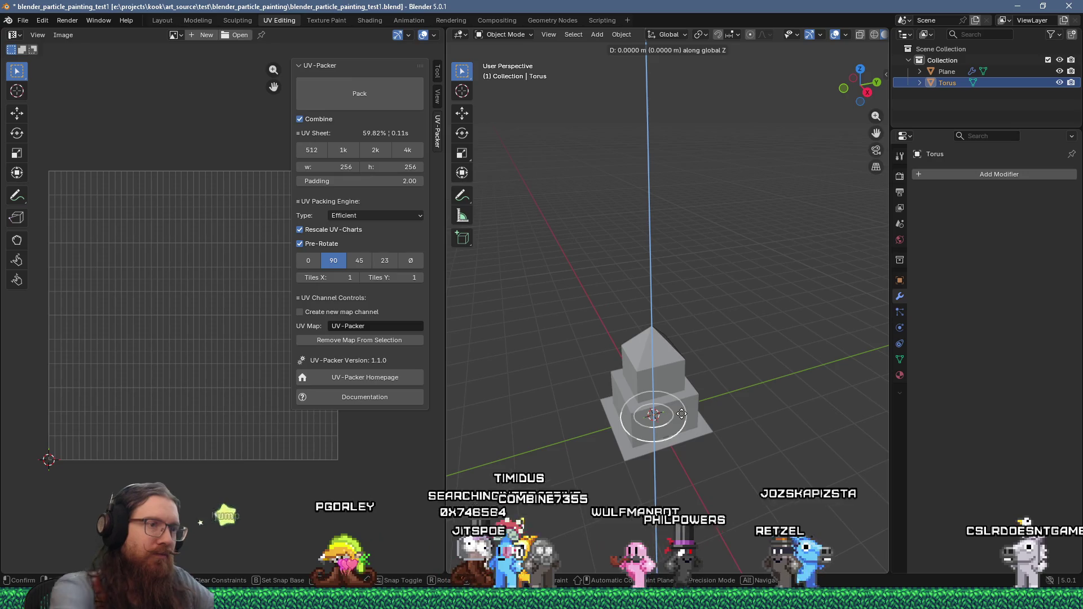
left_click(705, 291)
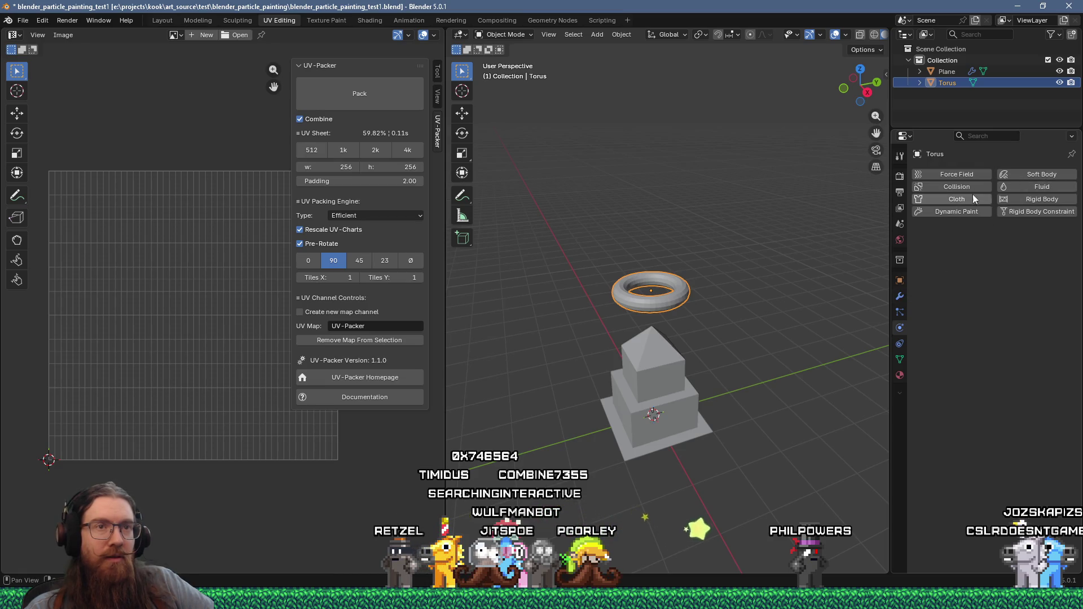
Step: Add Dynamic Paint to the torus as a Brush and create its brush settings
left_click(950, 214)
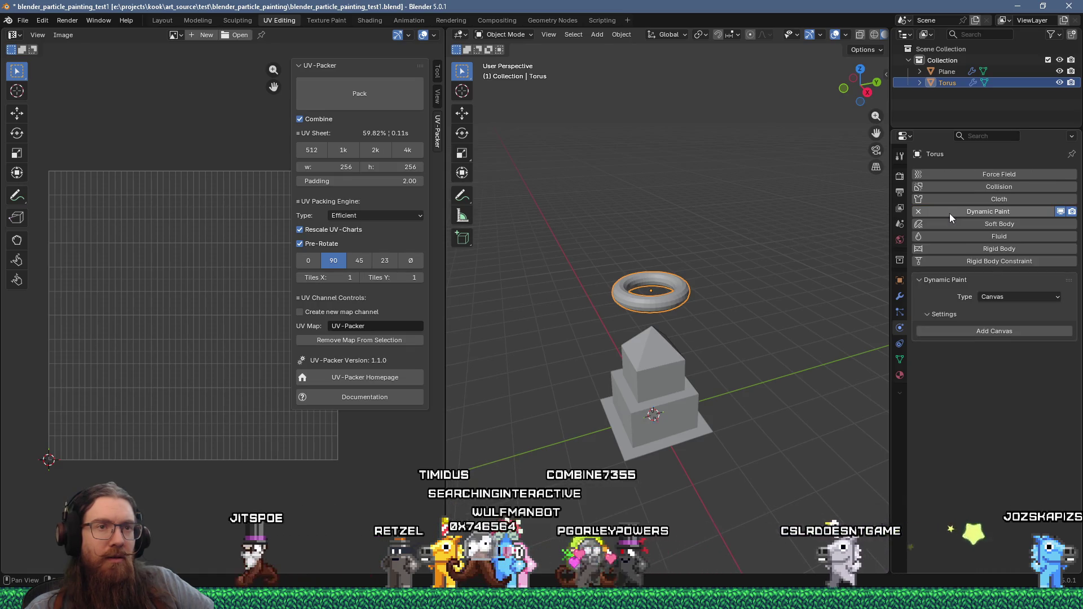
left_click(1009, 297)
left_click(1011, 316)
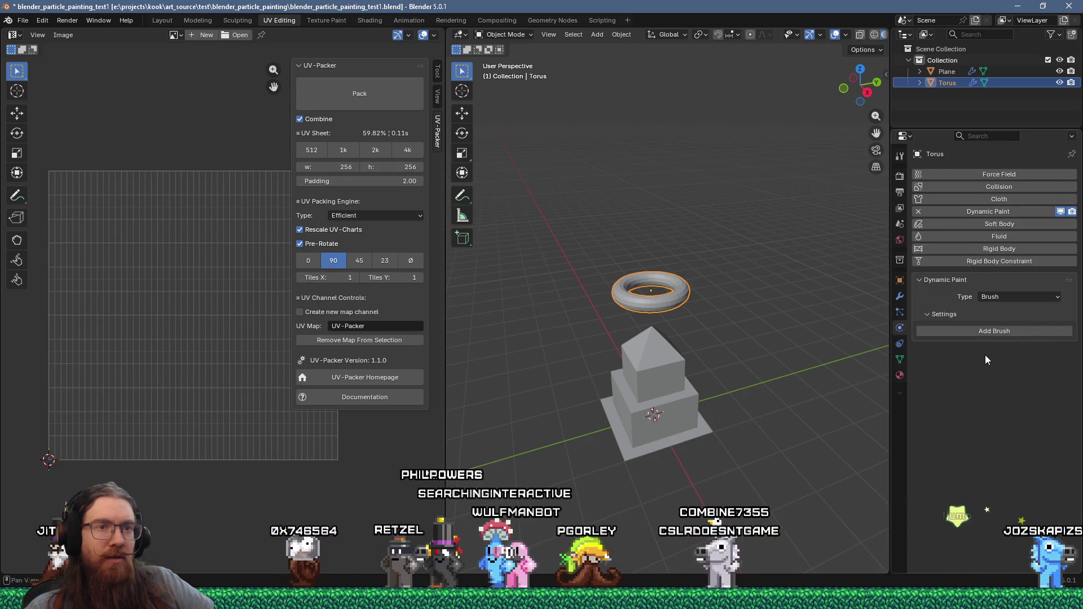
left_click(997, 332)
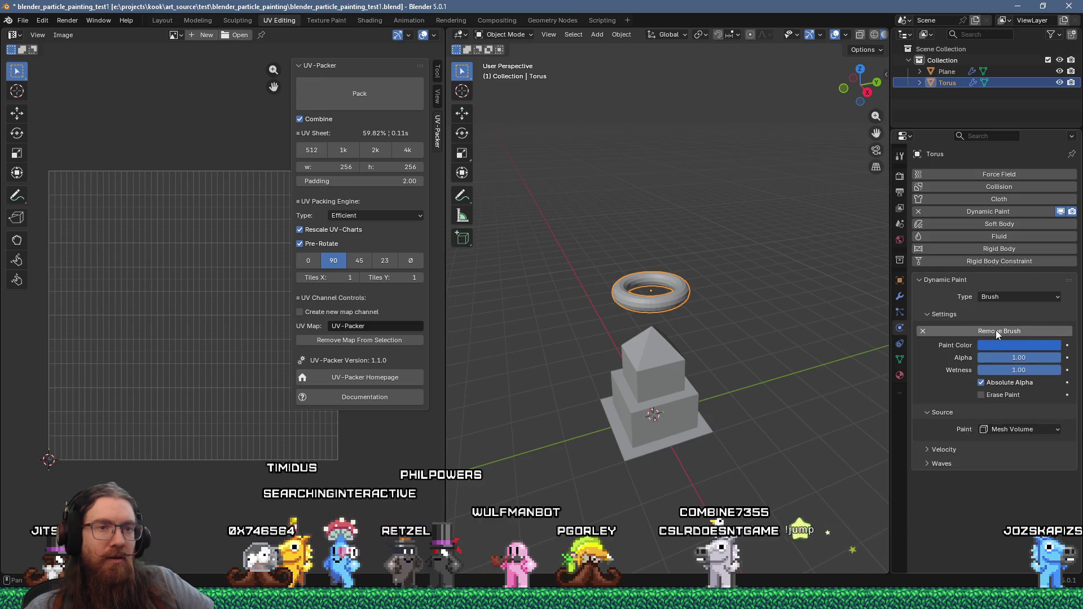
Step: Set the brush paint source to Particle System (none yet exists) and show the torus's particle settings
left_click(1027, 430)
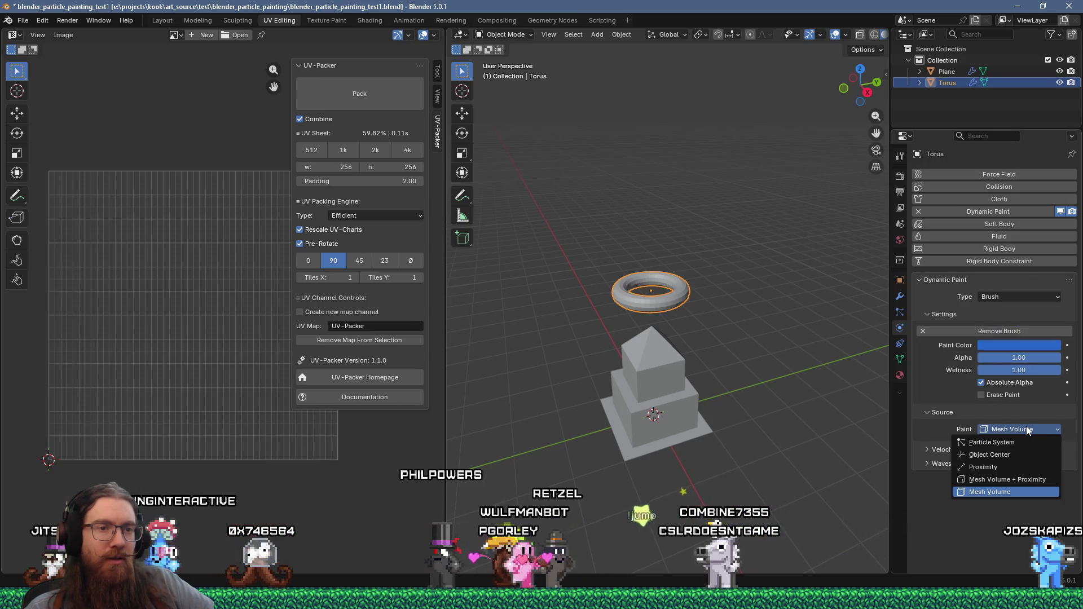
left_click(992, 442)
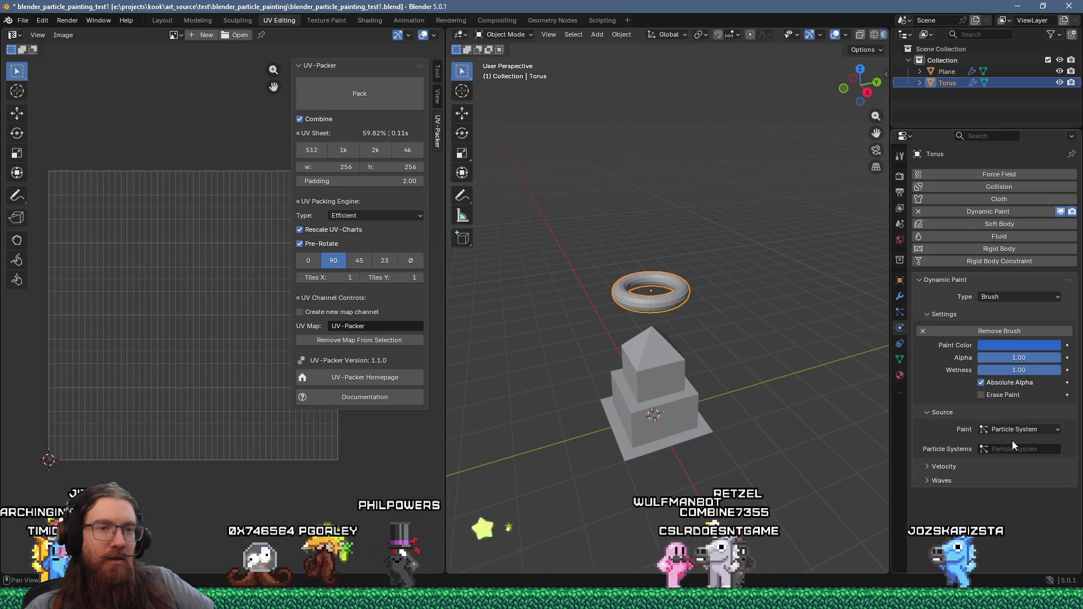
left_click(992, 442)
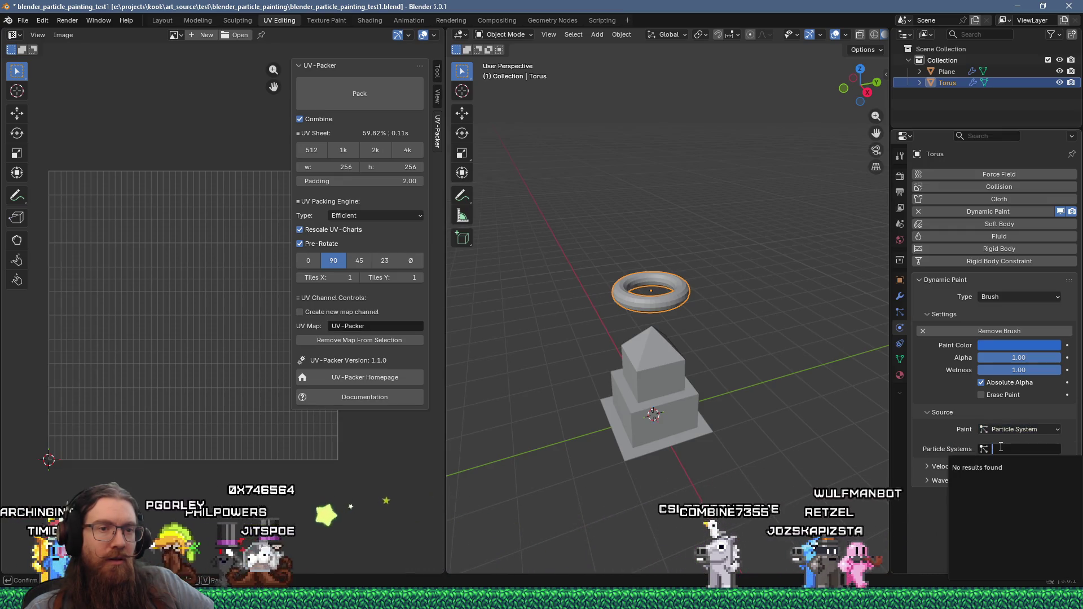
key("Escape")
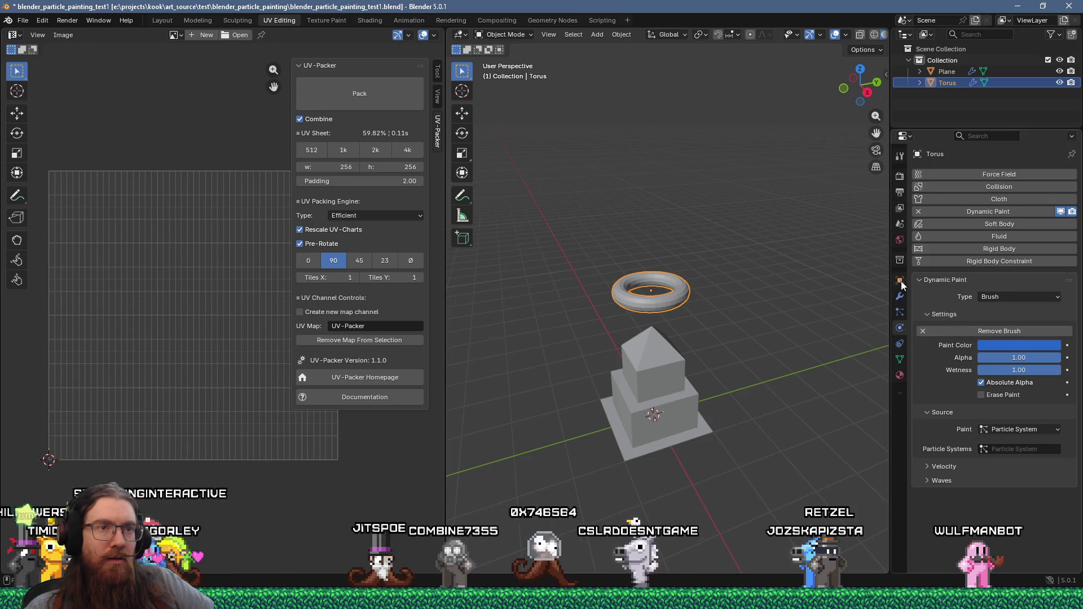
left_click(901, 312)
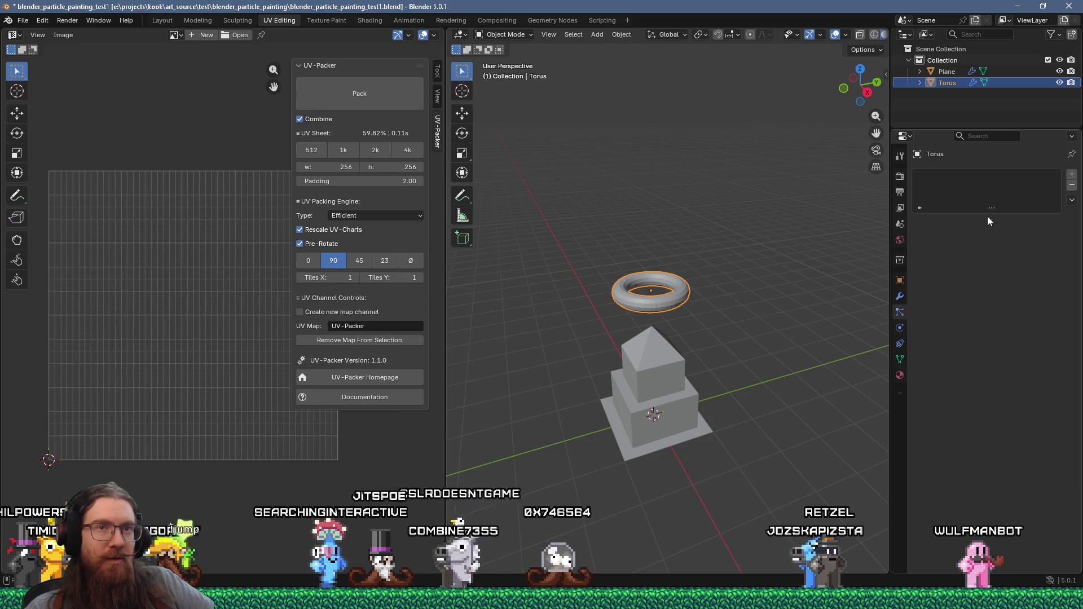
Step: Add a default emitter particle system (1000 particles, frames 1–200) to the torus and peek at its Physics panel
left_click(1072, 176)
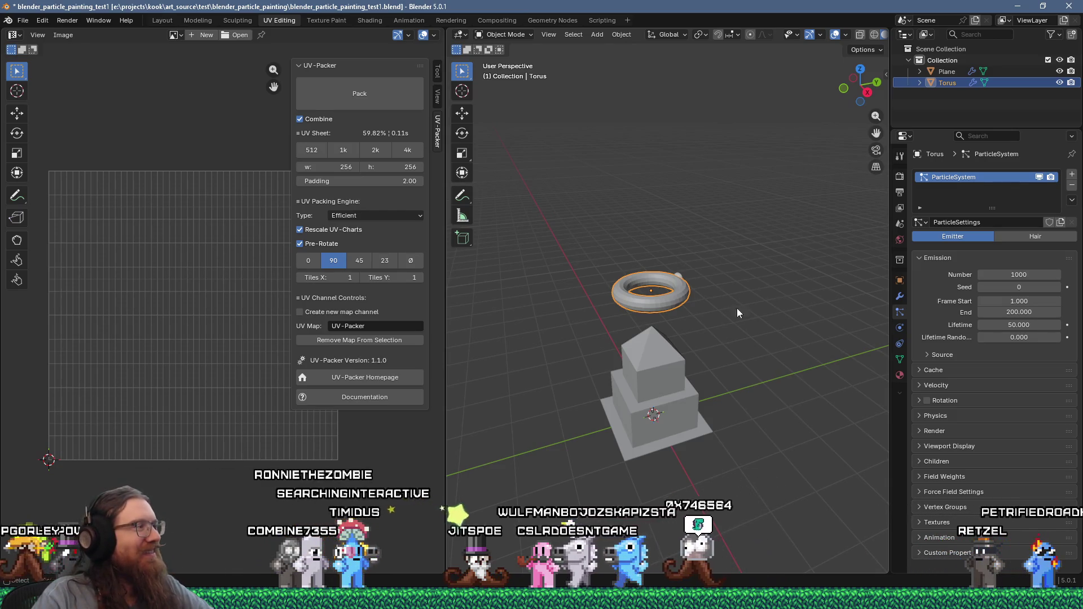
mouse_move(741, 313)
middle_mouse_down()
mouse_move(703, 351)
mouse_move(737, 336)
mouse_move(786, 254)
middle_mouse_up()
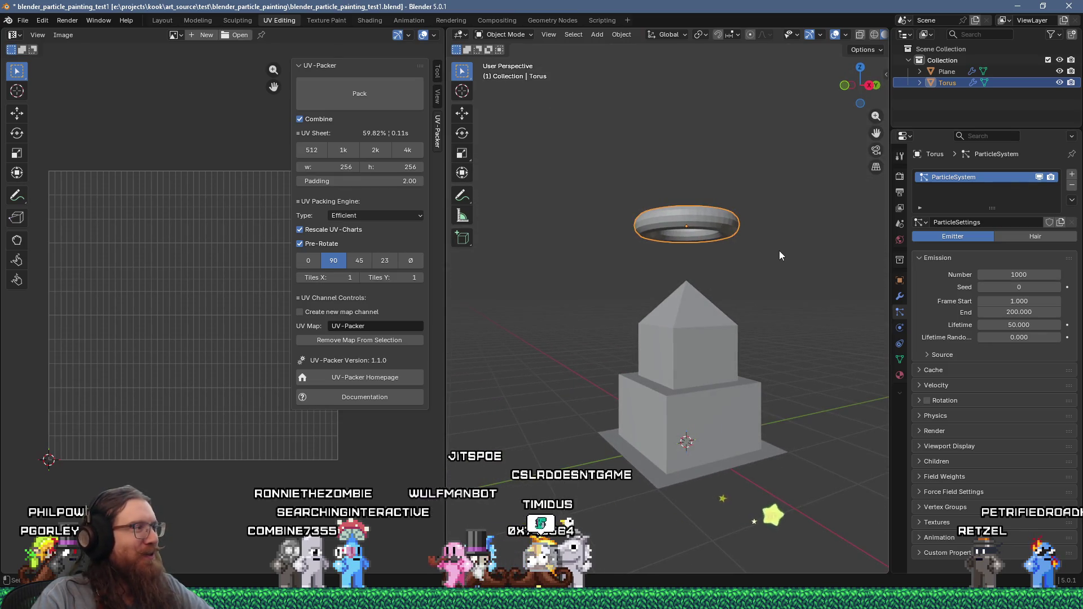
middle_click_drag(778, 251, 728, 322)
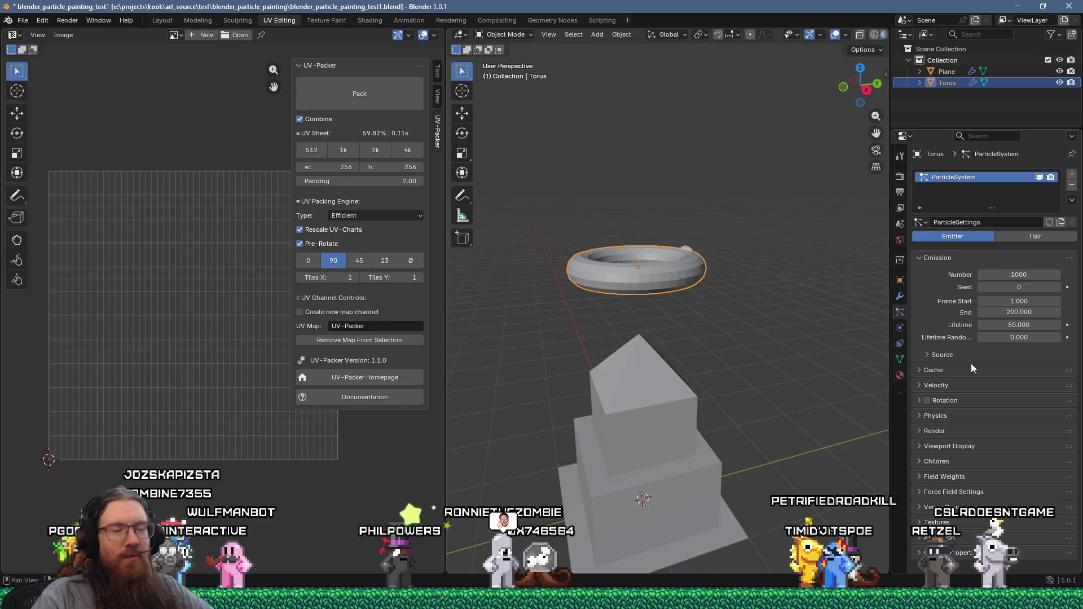
left_click(983, 414)
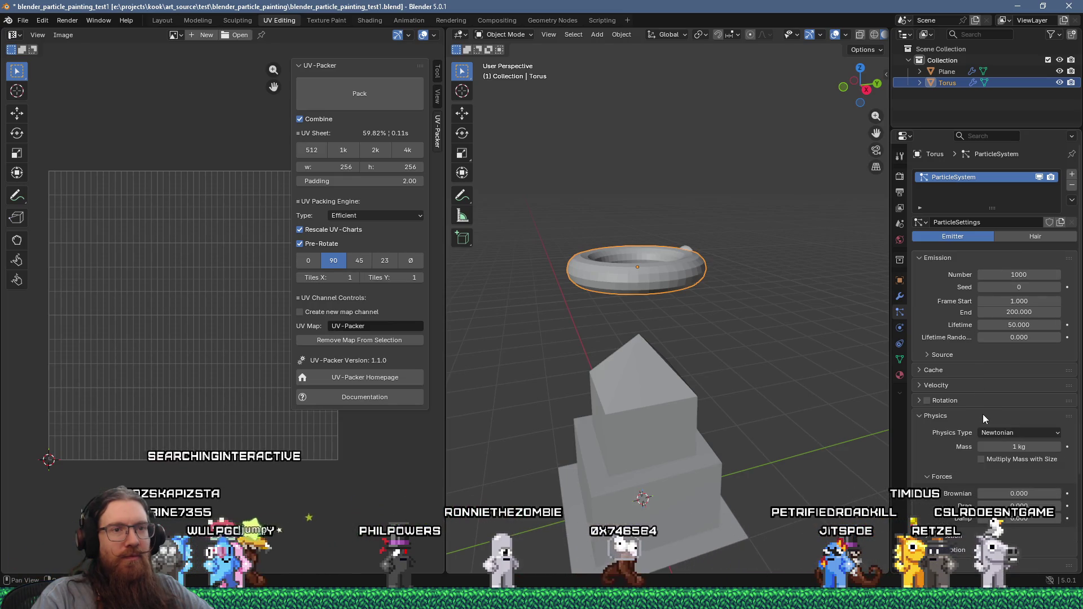
left_click(983, 414)
Step: Switch to the Layout workspace and play the particle animation once, then stop it
mouse_move(797, 373)
middle_mouse_down()
mouse_move(755, 390)
mouse_move(771, 378)
middle_mouse_up()
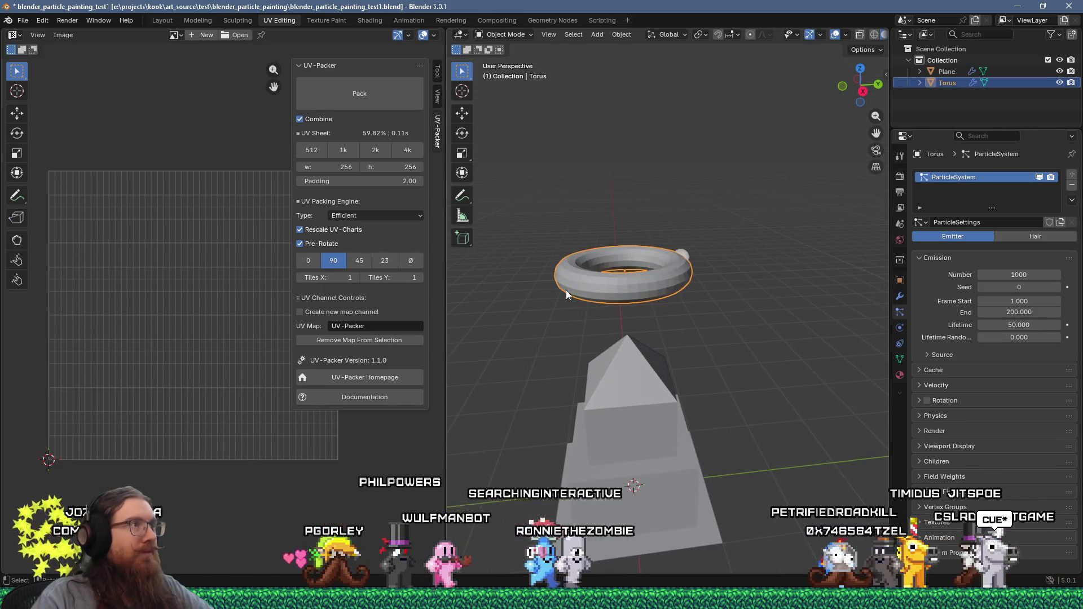
left_click(161, 19)
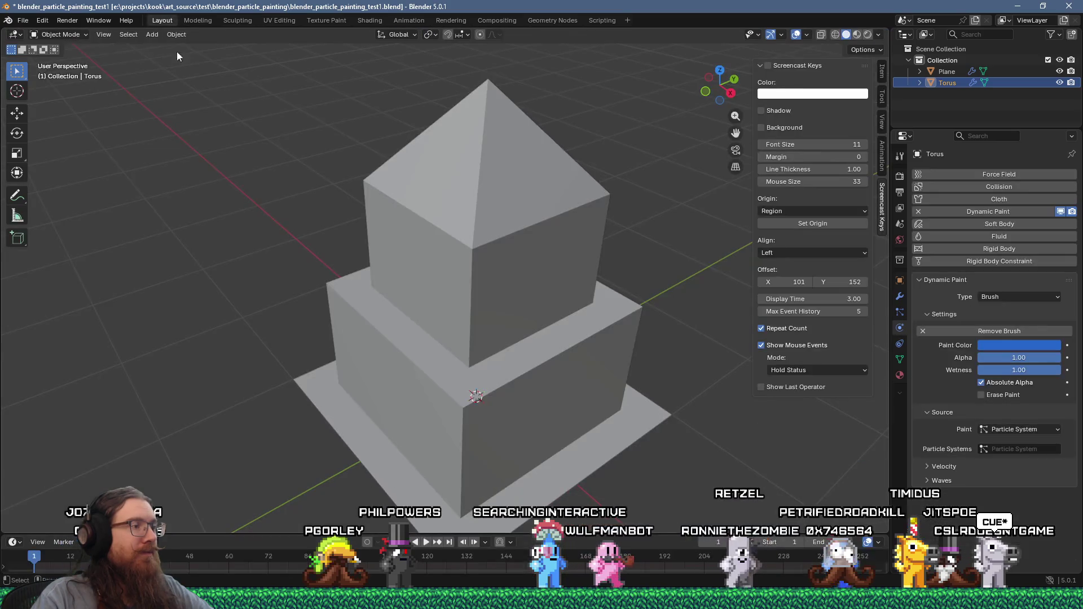
scroll(440, 279, "down", 6)
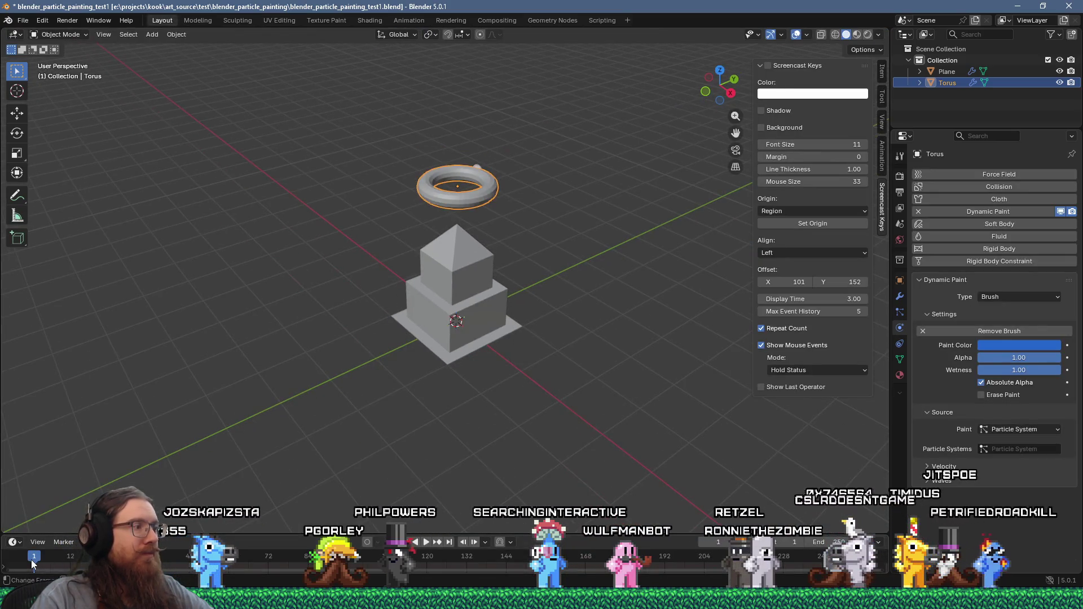
key("space")
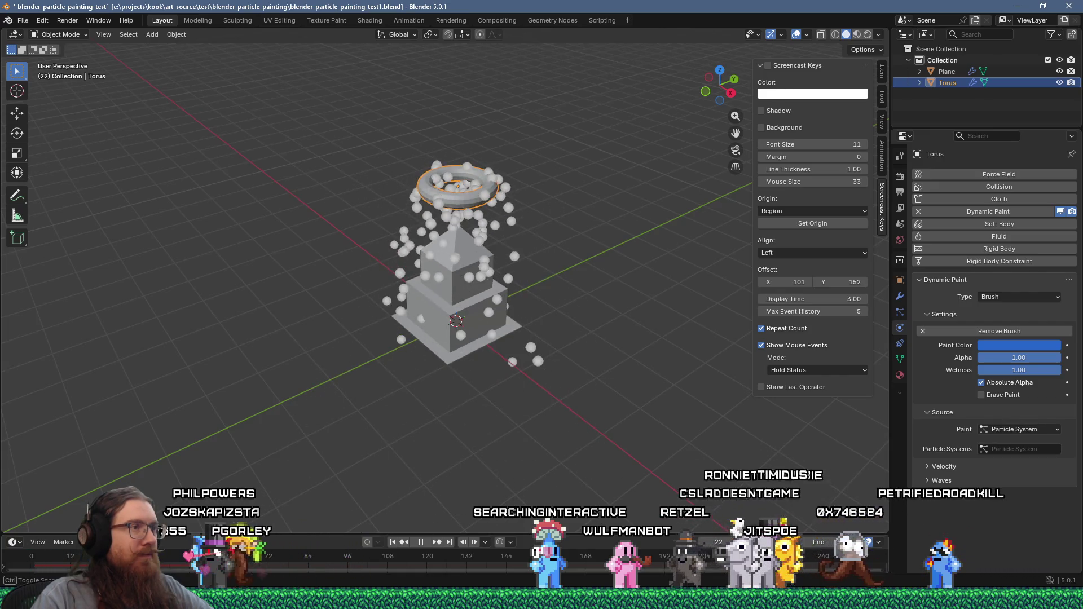
key("Escape")
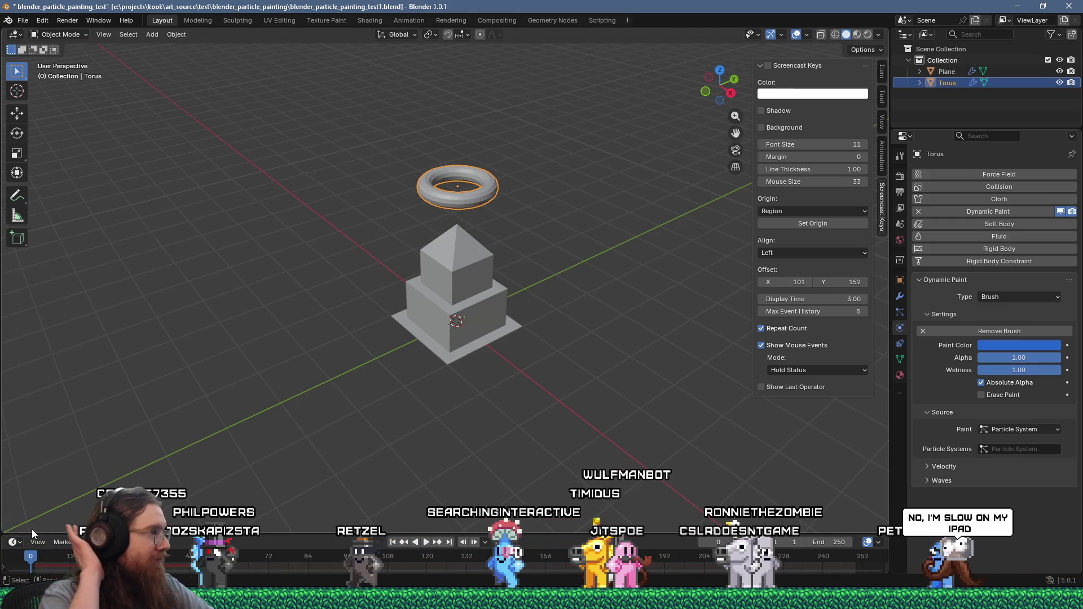
Step: Replay from an edge-on view, jump to the end, then stop and rewind to the start
mouse_move(63, 487)
middle_mouse_down()
mouse_move(468, 385)
mouse_move(430, 403)
middle_mouse_up()
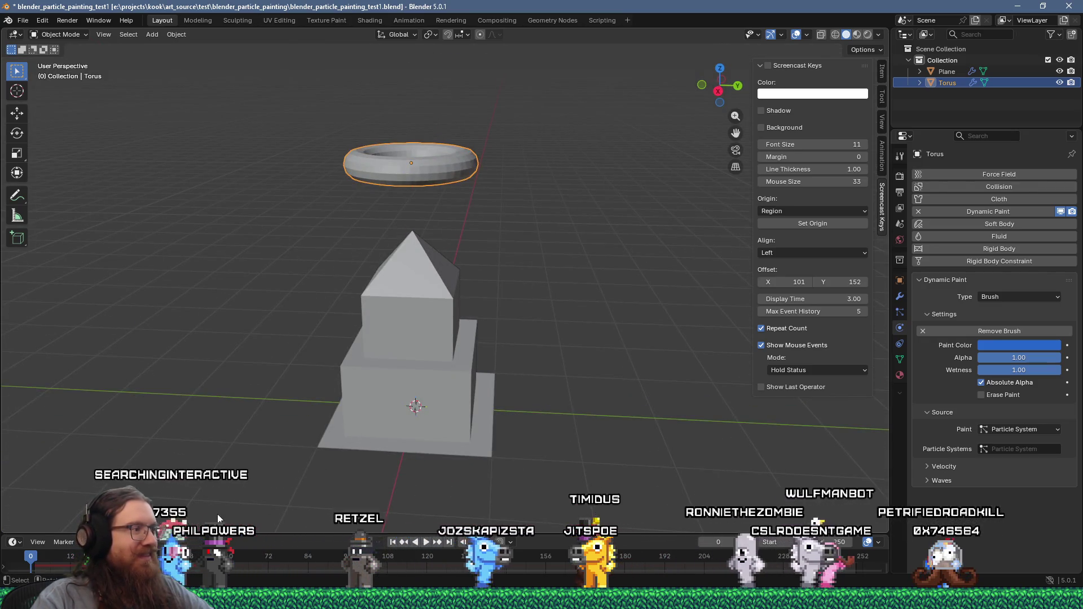
key("space")
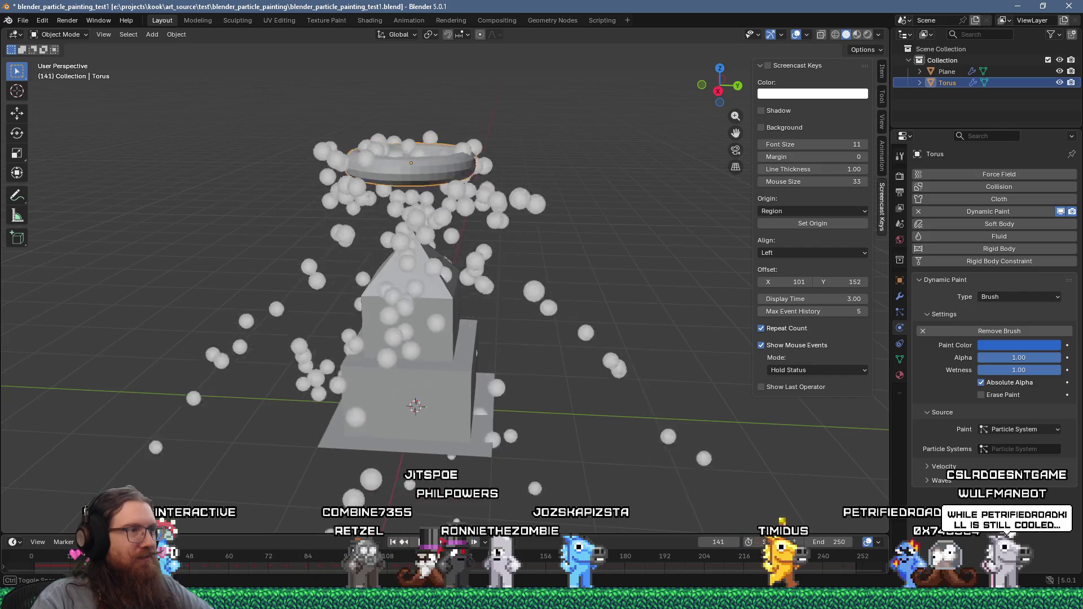
left_click(865, 570)
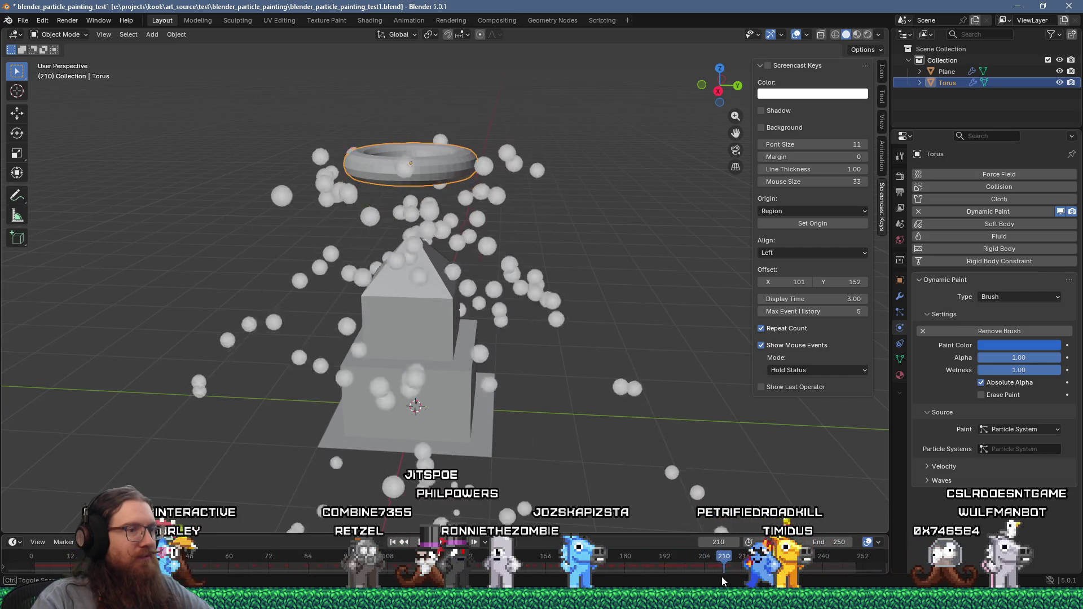
key("Escape")
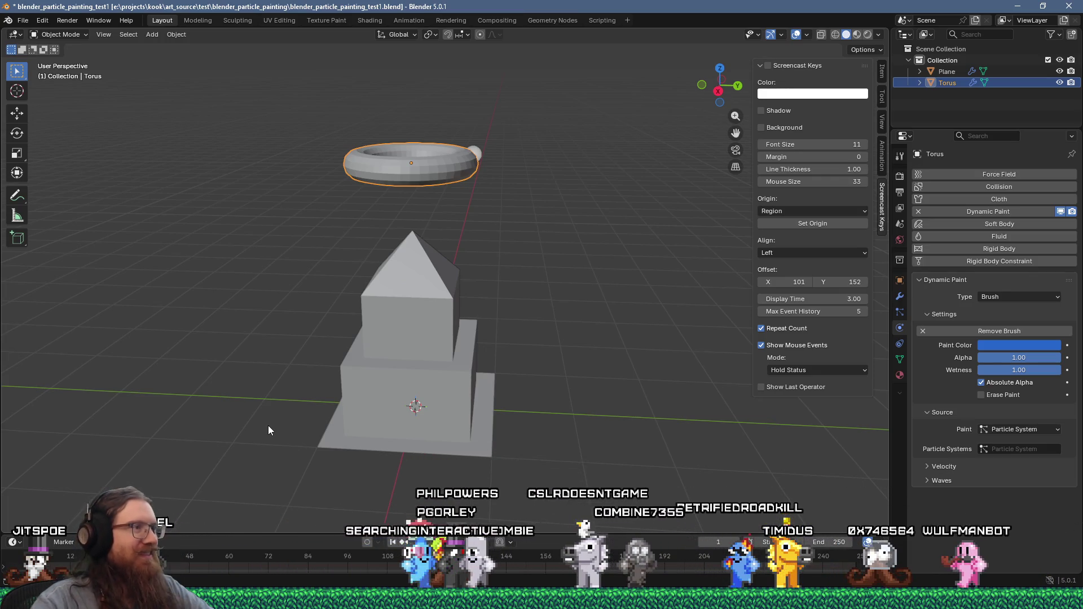
Step: Play the particle animation again and scrub the playhead back to frame 0
mouse_move(354, 331)
middle_mouse_down()
mouse_move(423, 373)
mouse_move(627, 261)
mouse_move(493, 314)
middle_mouse_up()
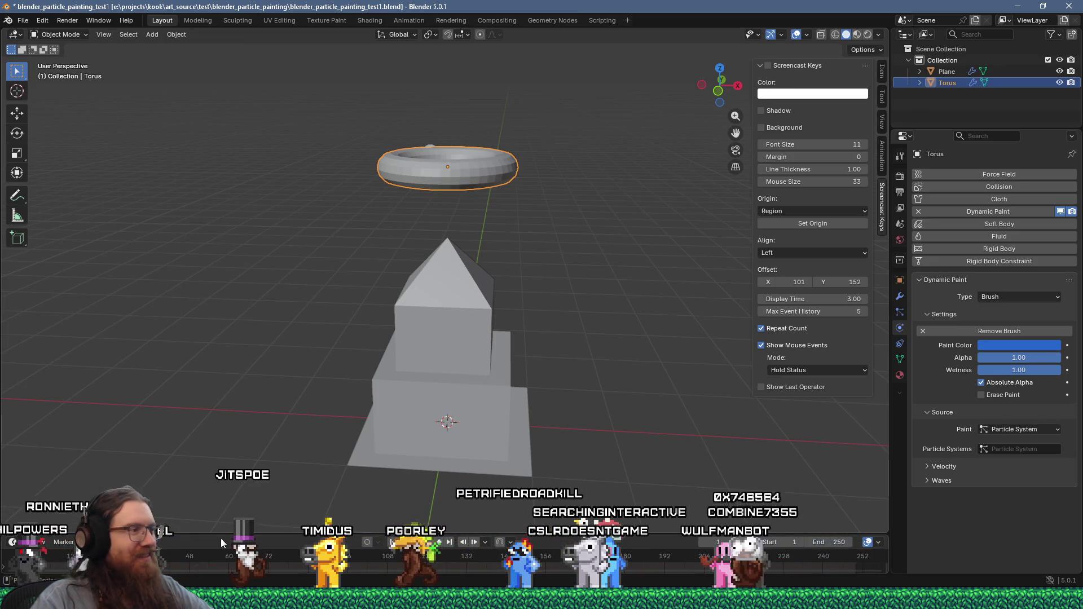
key("space")
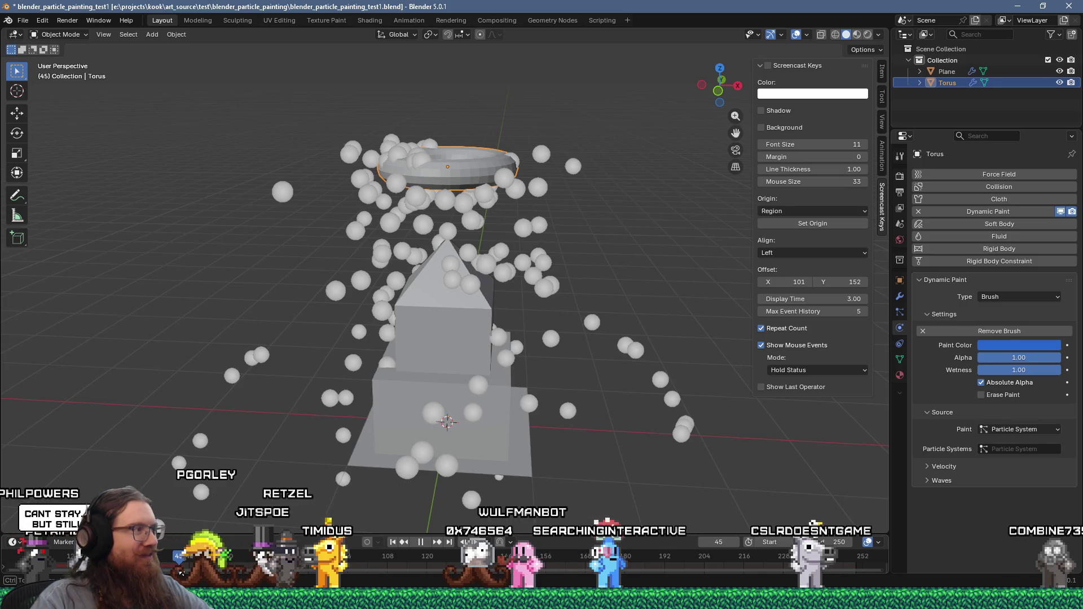
key("space")
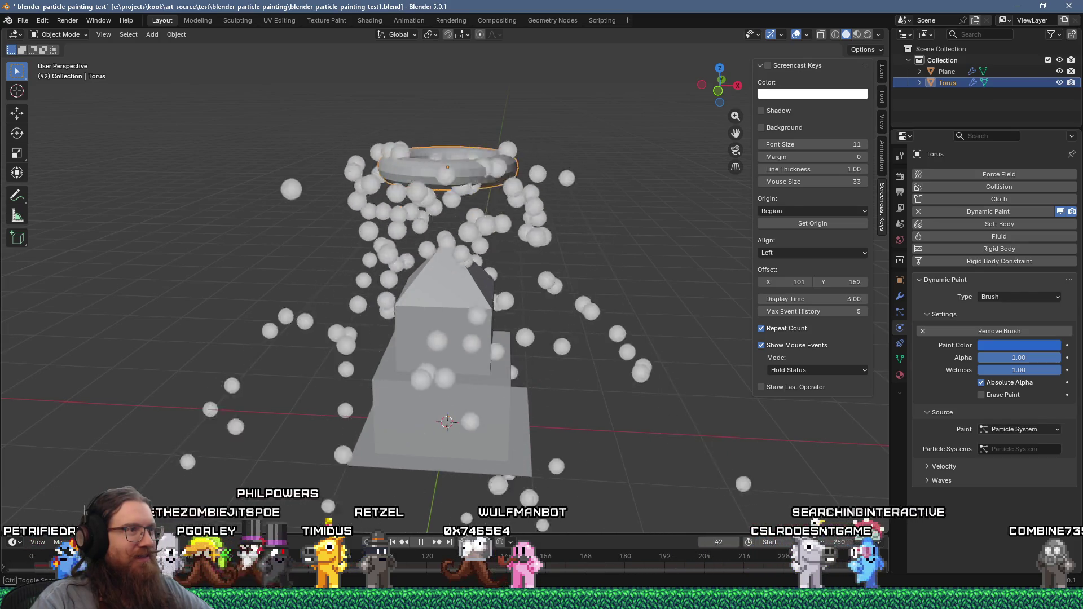
left_click(46, 552)
left_click_drag(46, 551, 28, 535)
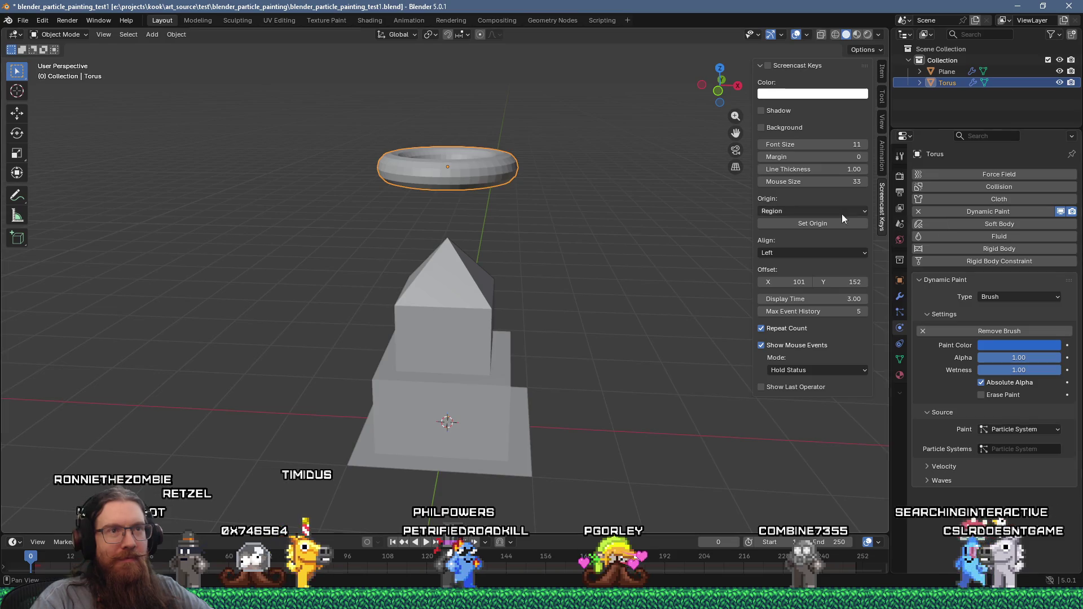
Step: Save the particle painting scene file
left_click(23, 20)
left_click(52, 90)
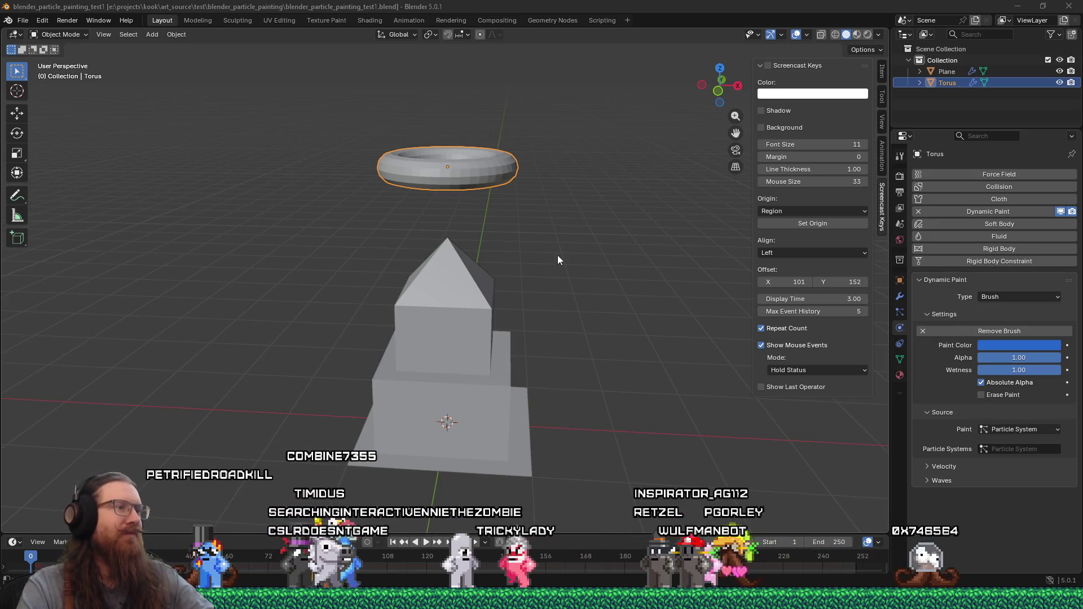
Step: Reframe the tower and show the torus's particle system settings (1000 particles, frames 1–200, lifetime 50)
middle_click_drag(533, 287, 471, 276)
scroll(472, 274, "down", 3)
scroll(484, 240, "up", 2)
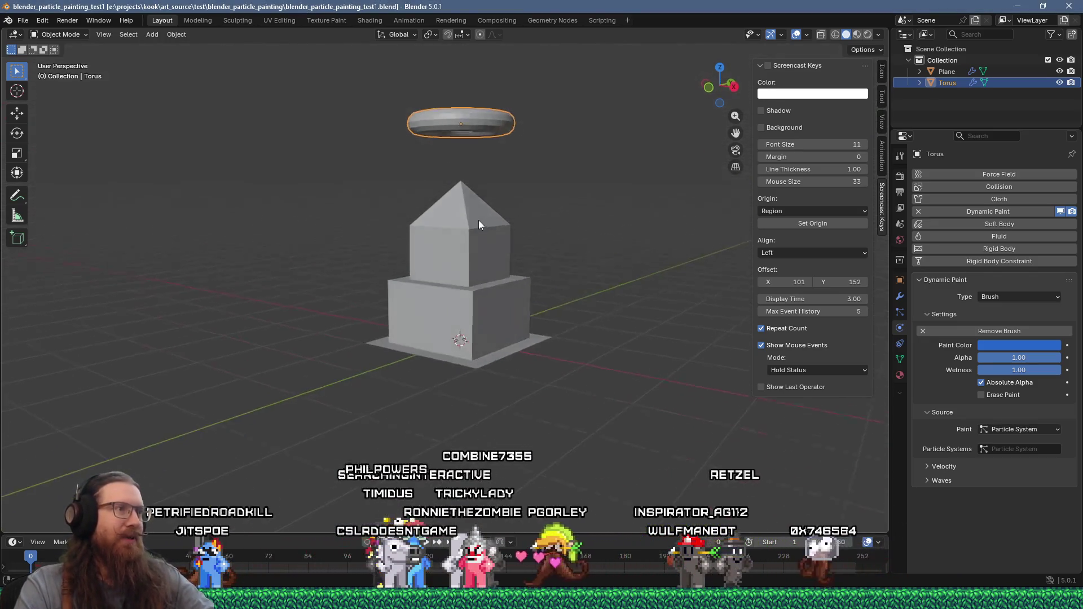
middle_click_drag(478, 226, 467, 321)
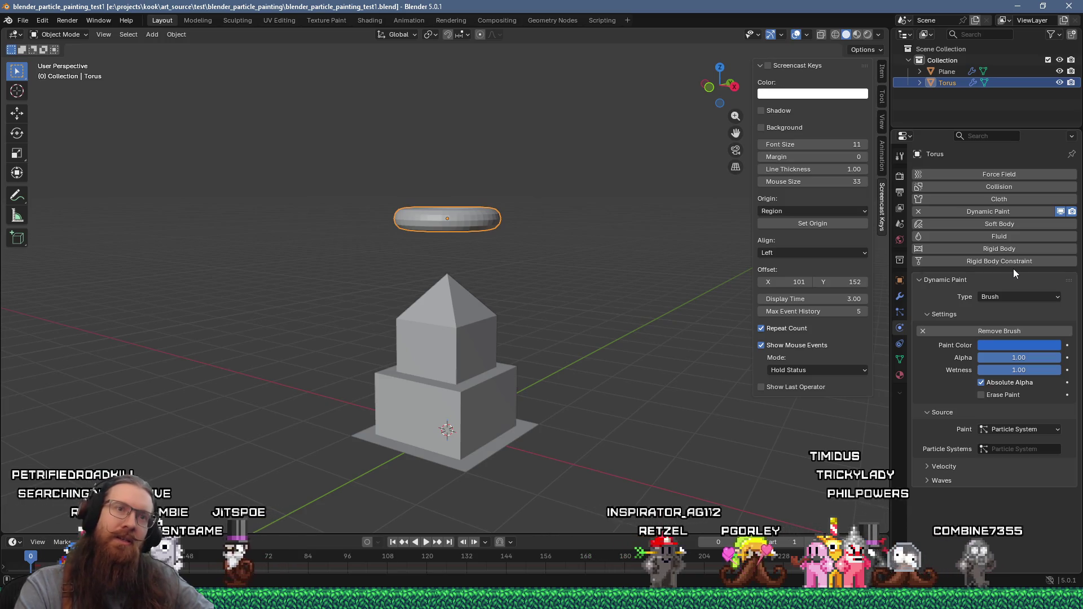
left_click(900, 313)
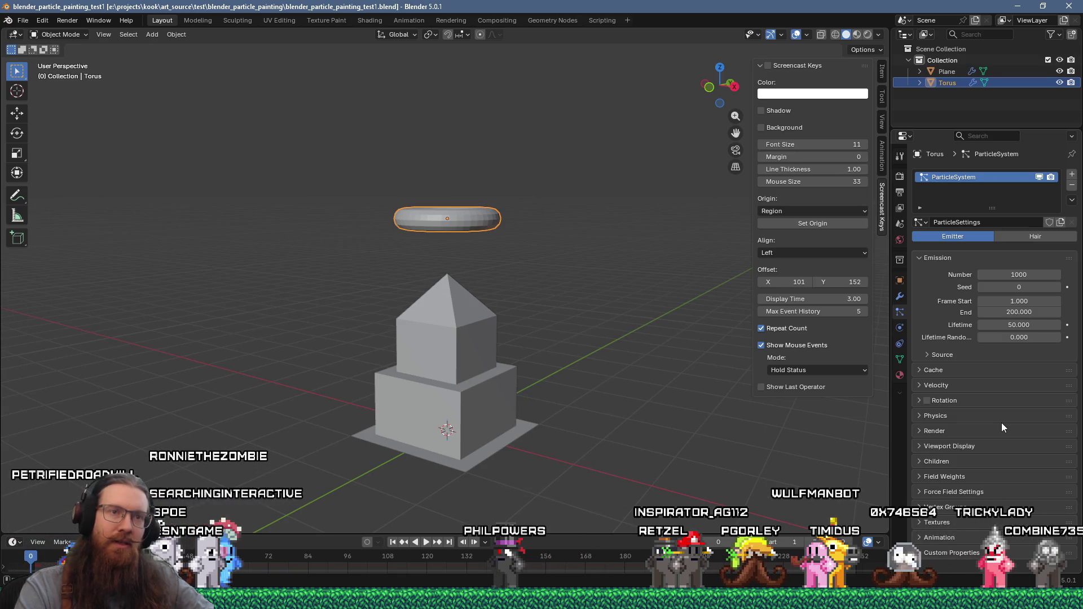
Step: Reselect the torus and set its particle physics type to Fluid, showing the Fluid Interaction settings
left_click(476, 331)
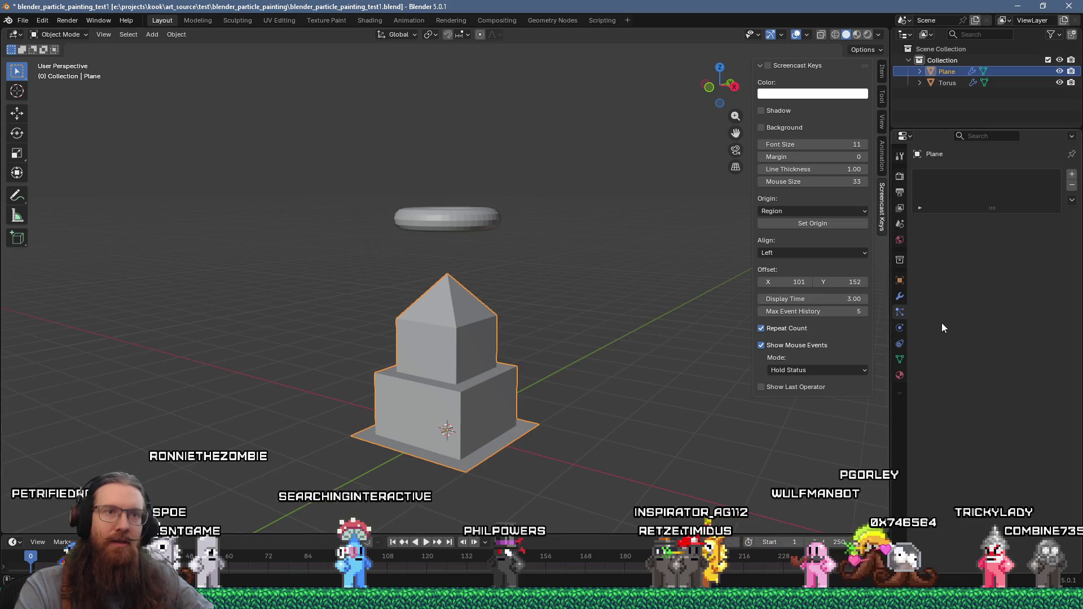
left_click(492, 218)
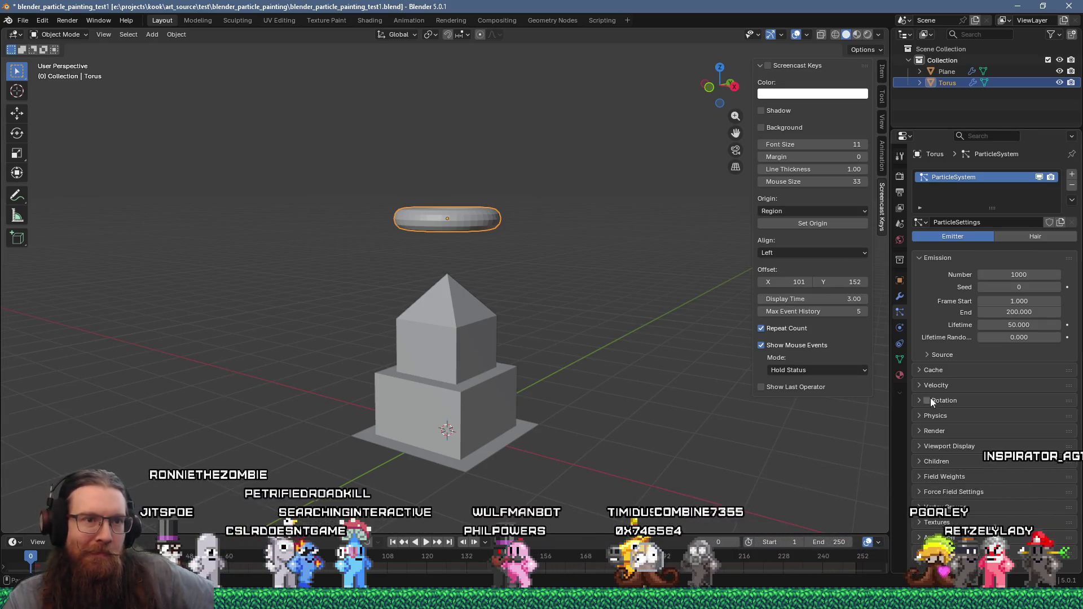
left_click(927, 415)
scroll(928, 415, "down", 1)
scroll(927, 415, "down", 1)
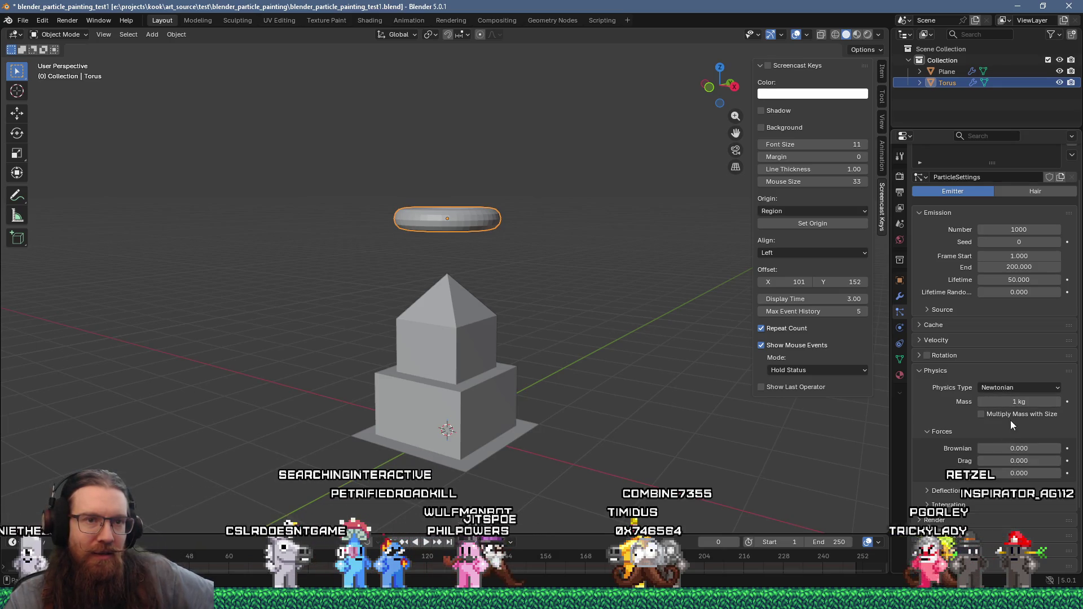
scroll(990, 398, "down", 2)
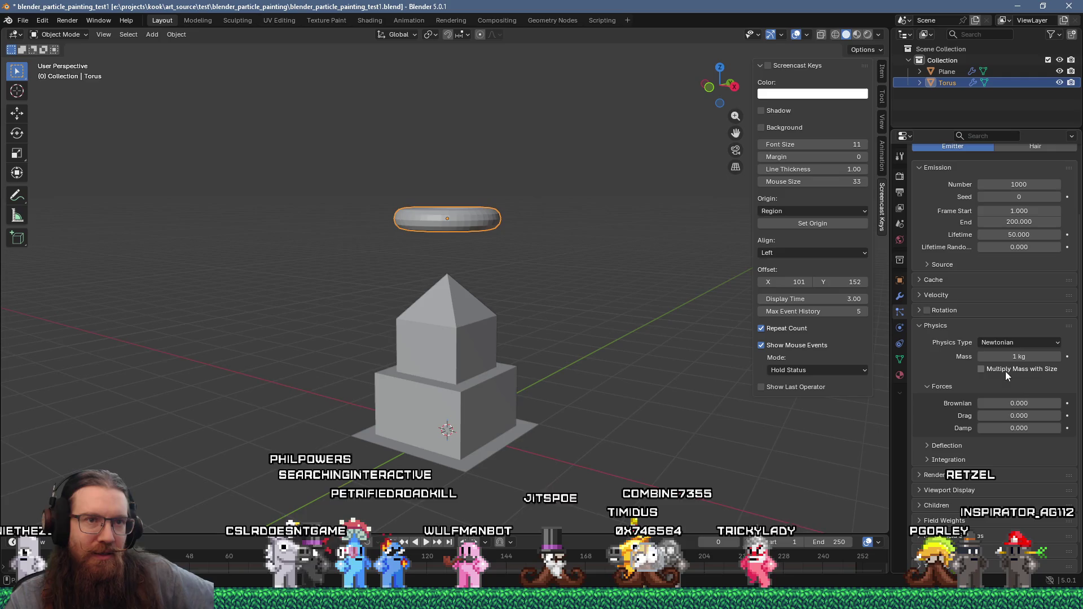
left_click(1016, 344)
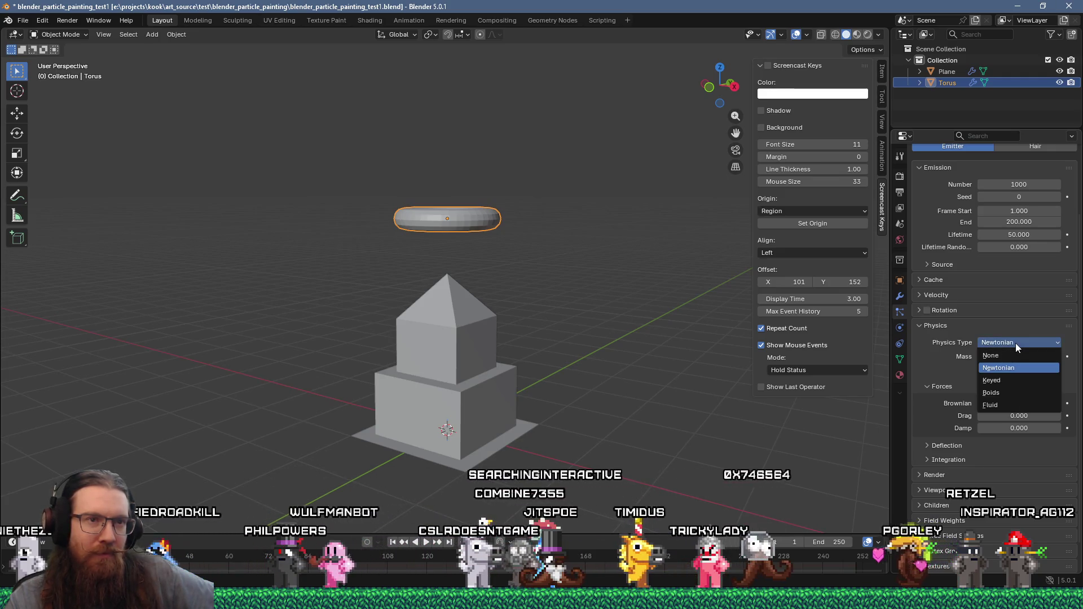
left_click(1002, 405)
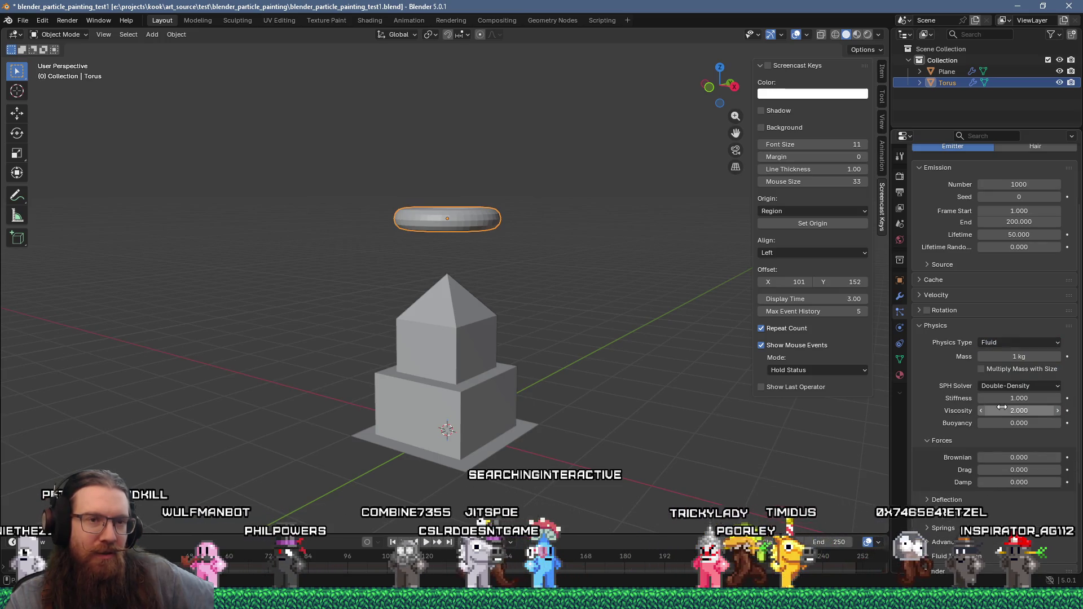
scroll(960, 435, "down", 2)
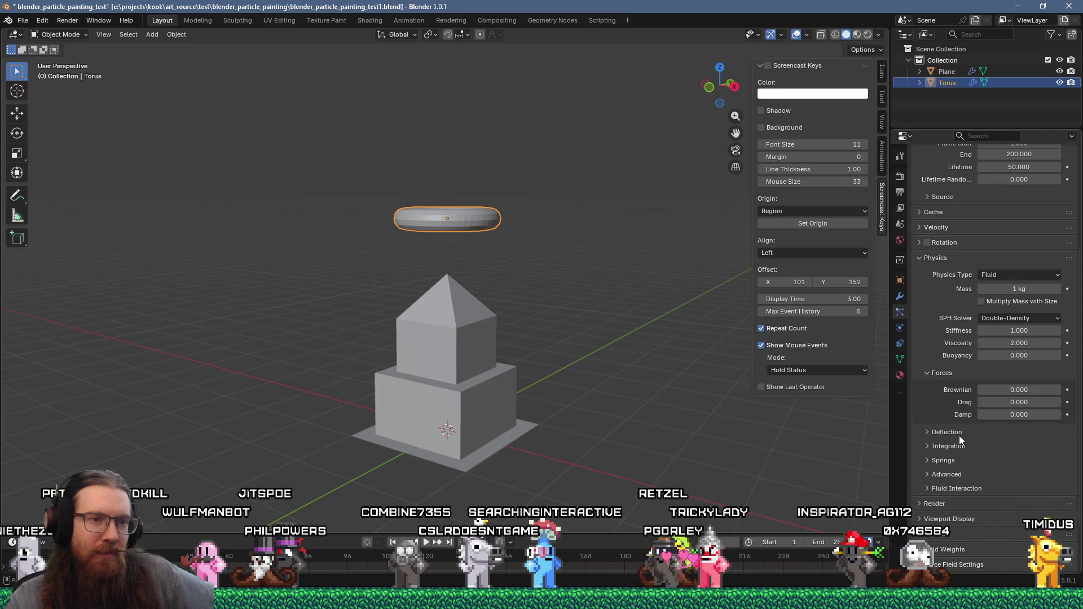
scroll(959, 436, "down", 1)
left_click(958, 443)
scroll(959, 442, "down", 1)
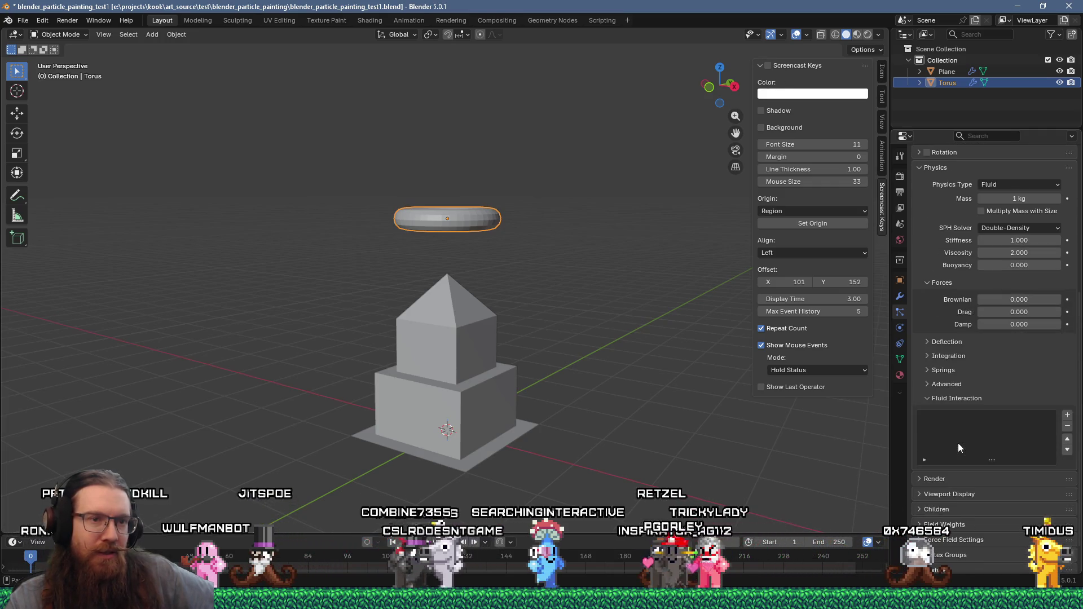
scroll(958, 443, "down", 1)
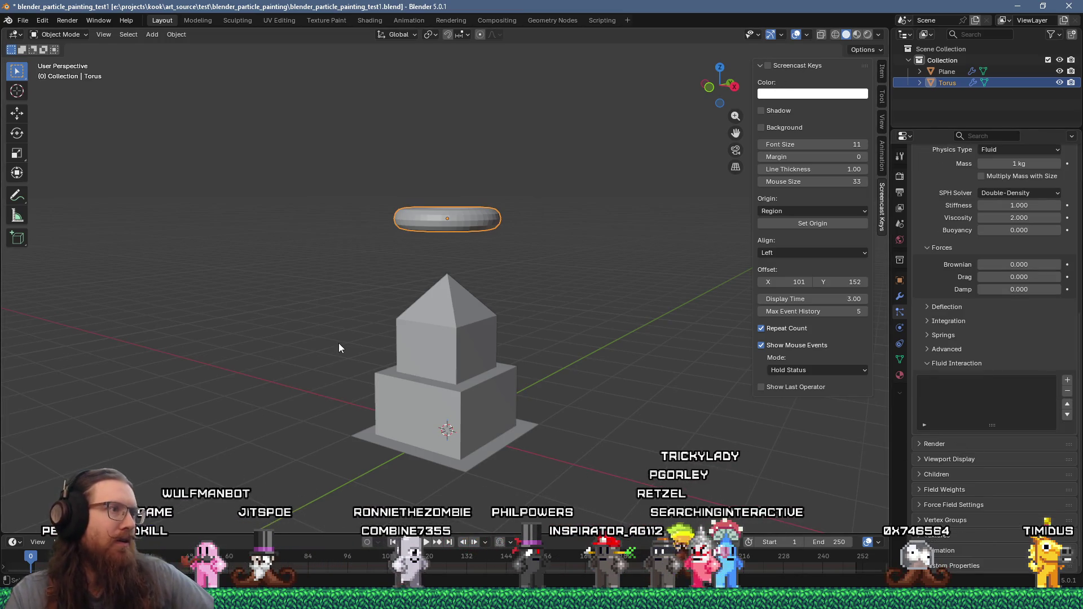
Step: Play the fluid simulation and inspect the particles falling around the tower from several angles
key("space")
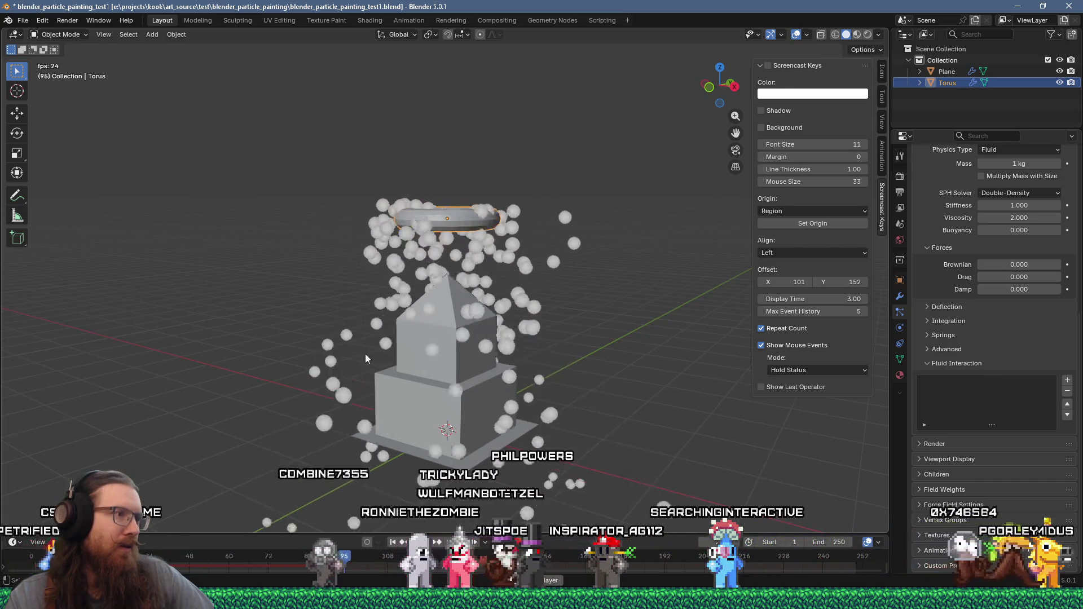
scroll(357, 351, "up", 4)
middle_click_drag(416, 355, 356, 362)
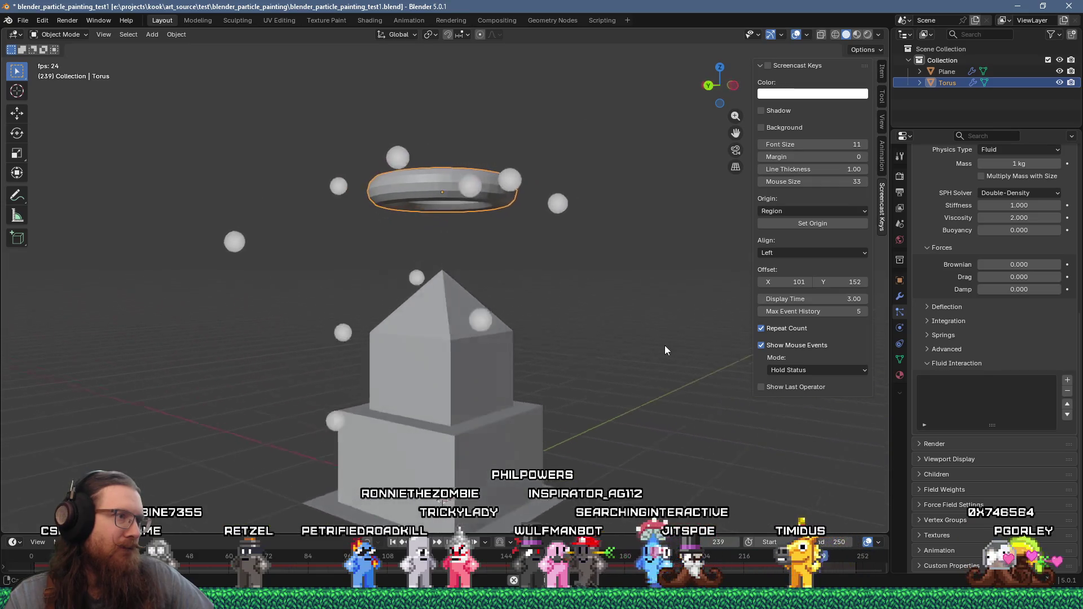
middle_click_drag(663, 346, 694, 342)
mouse_move(612, 329)
middle_mouse_down()
mouse_move(536, 364)
mouse_move(585, 347)
middle_mouse_up()
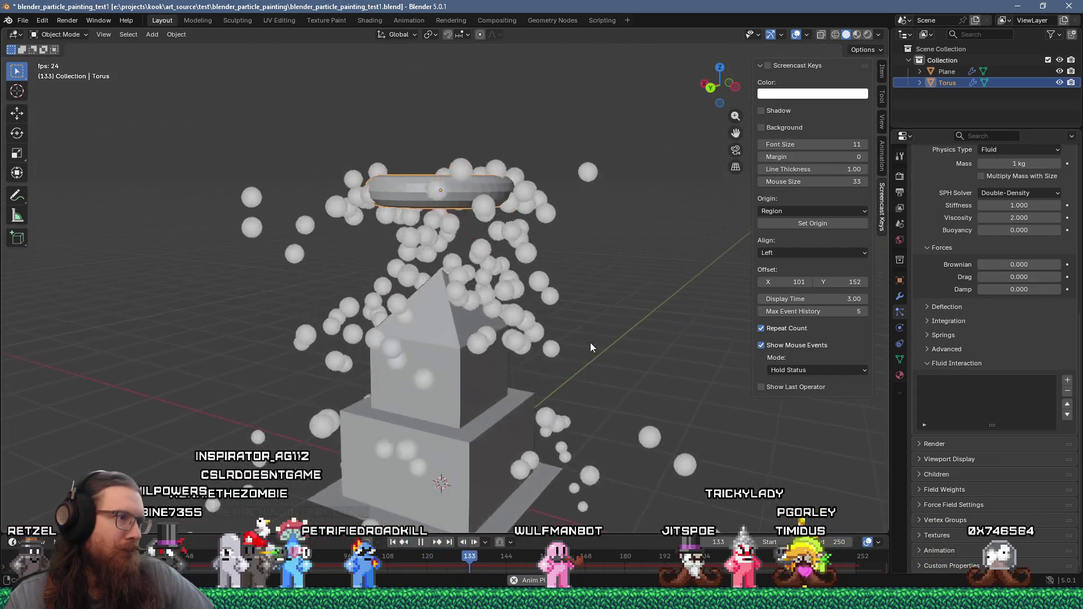
mouse_move(605, 342)
middle_mouse_down()
mouse_move(570, 399)
mouse_move(541, 414)
middle_mouse_up()
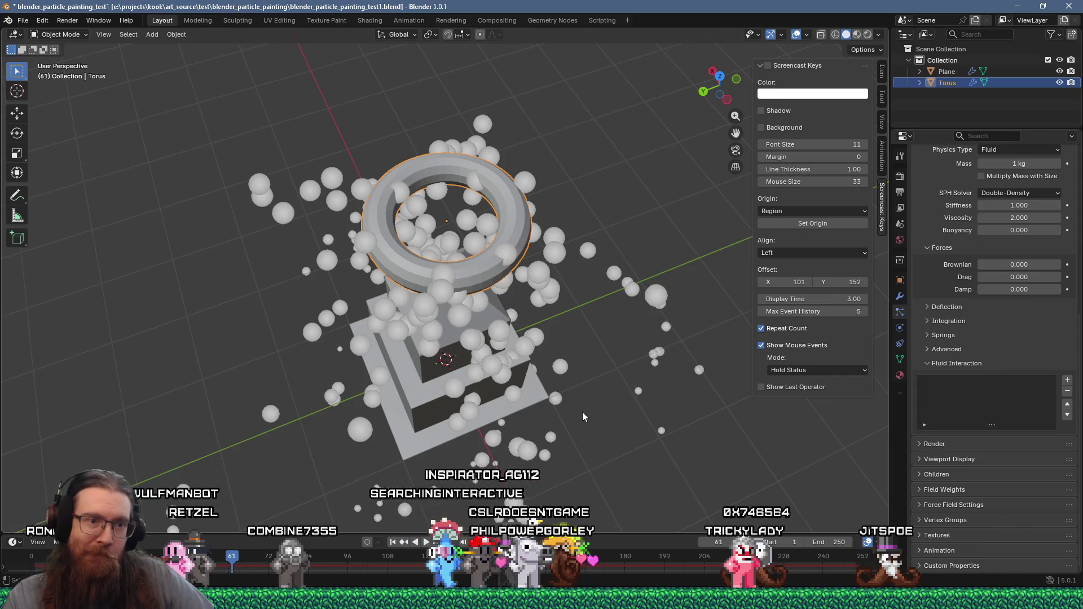
left_click(939, 336)
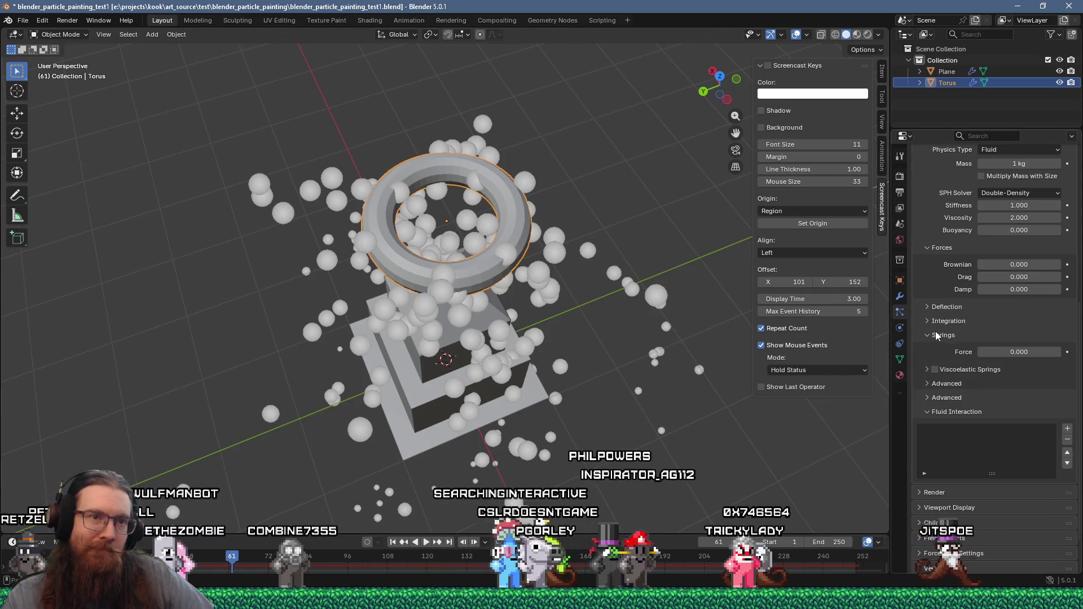
Step: In Deflection, turn off Die on Hit so particles survive hitting the tower, replaying to check
left_click(938, 335)
left_click(944, 308)
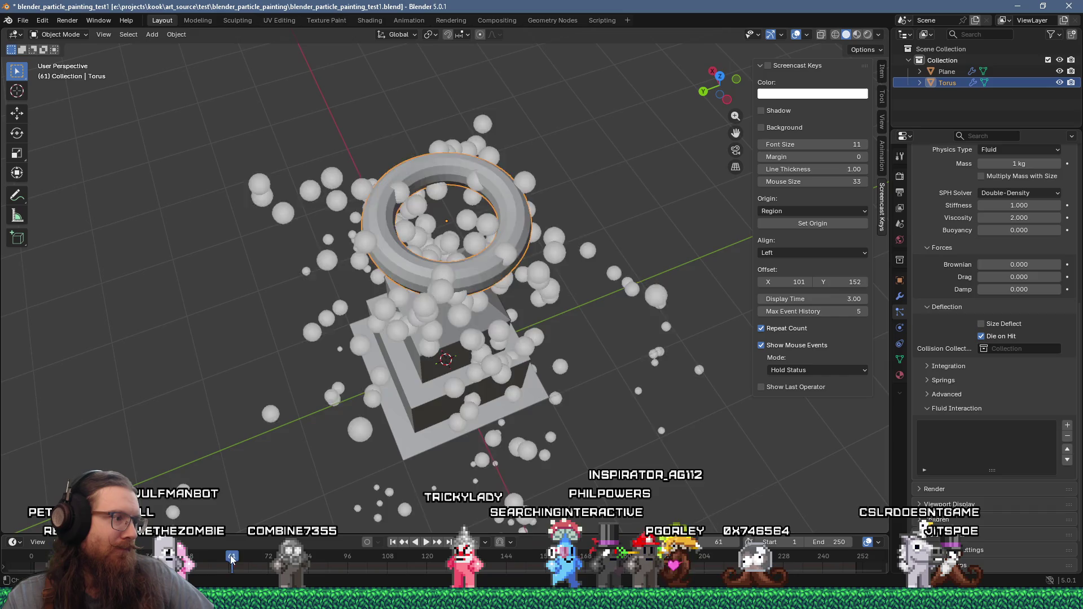
key("shift+Left")
key("space")
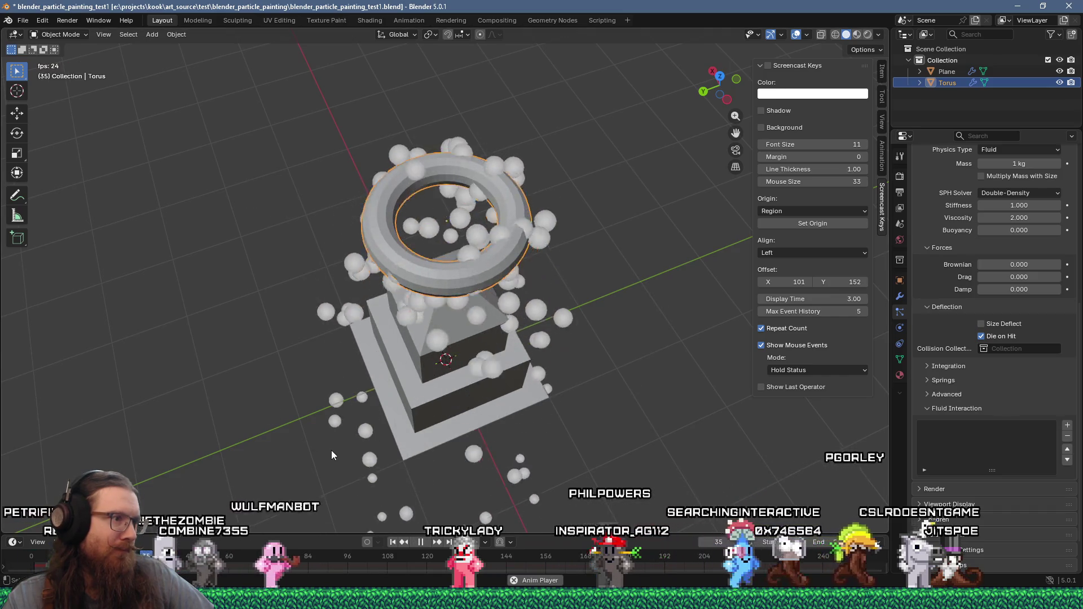
mouse_move(331, 451)
middle_mouse_down()
mouse_move(489, 358)
mouse_move(486, 397)
mouse_move(465, 348)
mouse_move(423, 371)
middle_mouse_up()
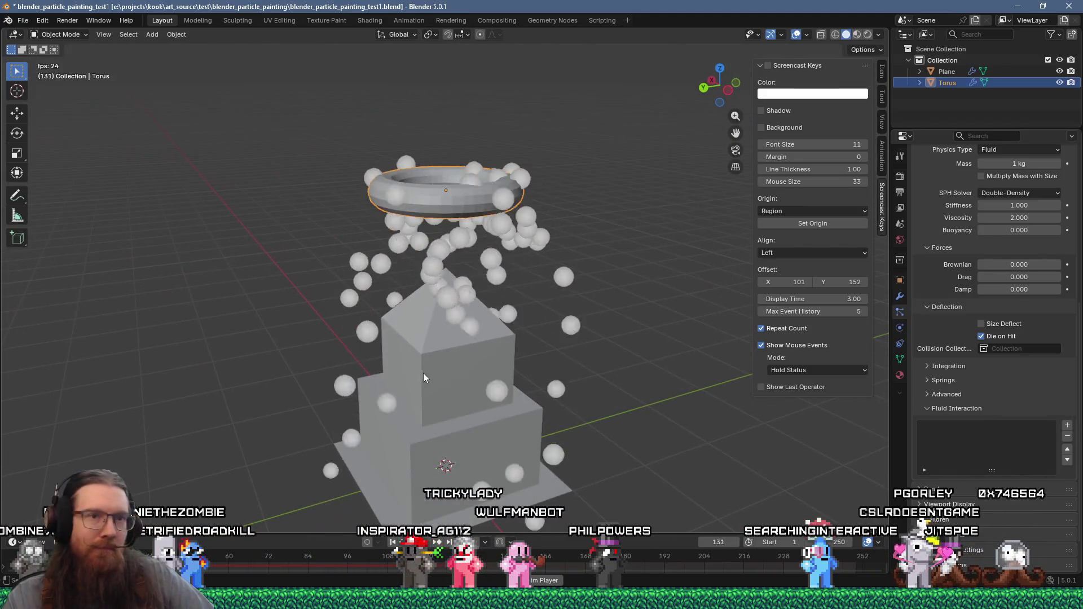
left_click(982, 335)
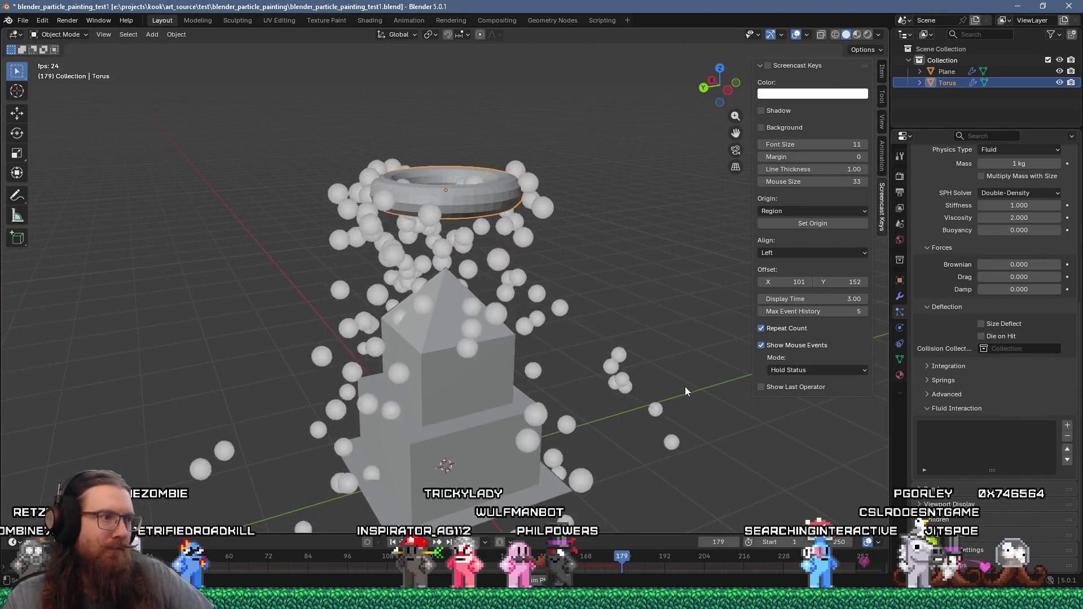
key("space")
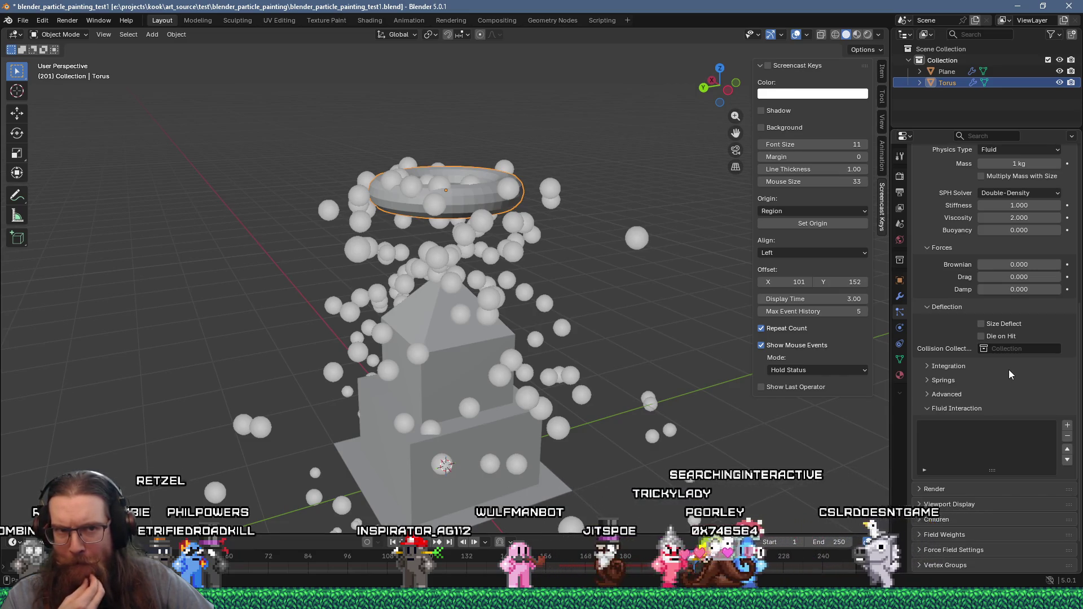
scroll(967, 395, "down", 2)
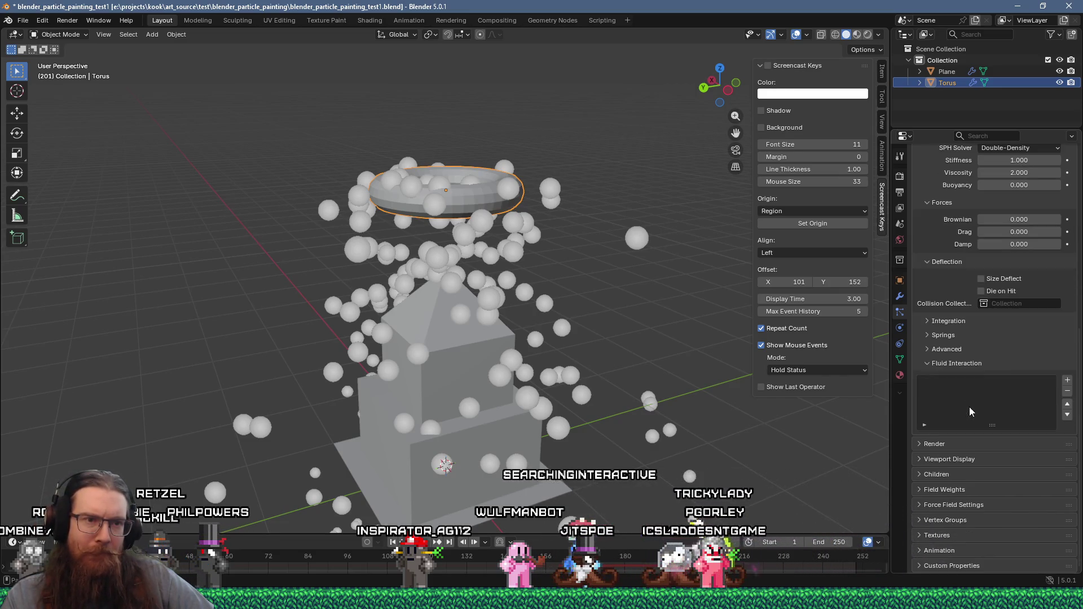
Step: Expand the Render, Viewport Display, Children, Field Weights and Force Field Settings panels
left_click(957, 448)
scroll(956, 447, "down", 2)
scroll(956, 448, "down", 2)
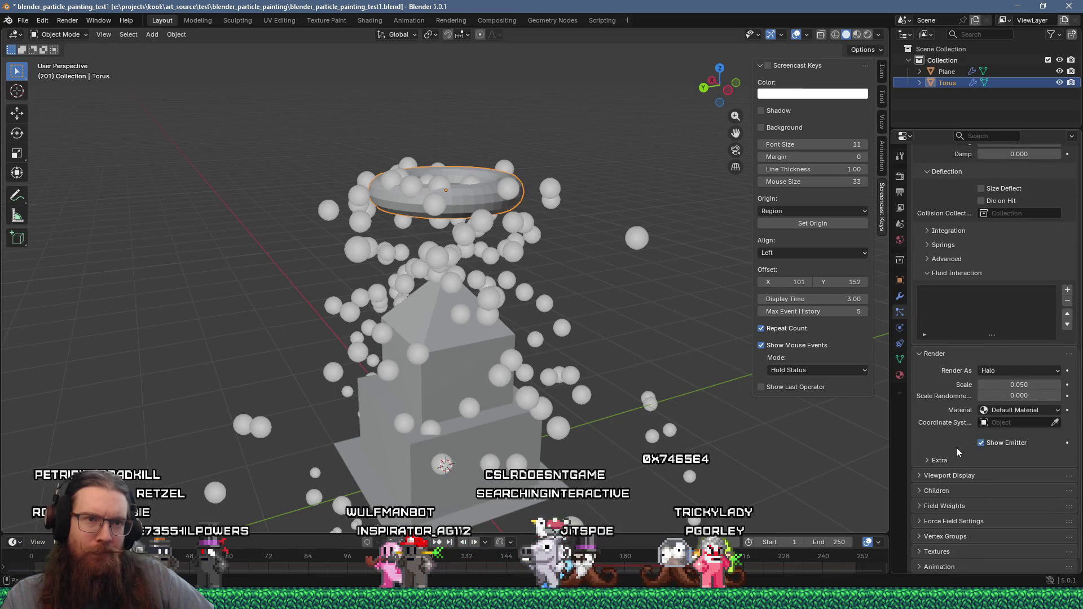
scroll(957, 449, "down", 1)
left_click(967, 461)
scroll(968, 461, "down", 3)
left_click(959, 475)
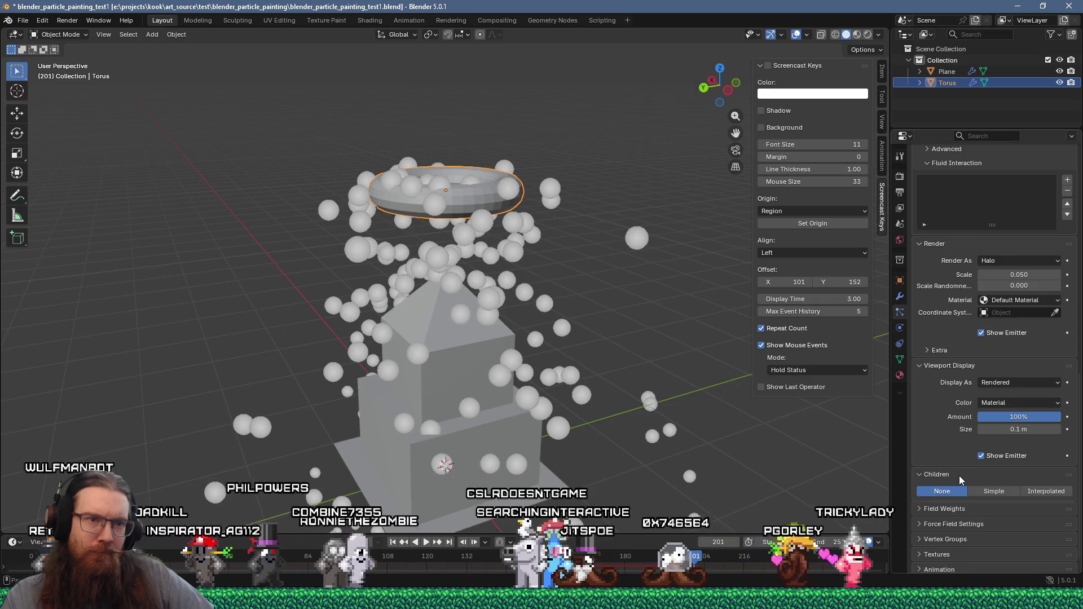
scroll(958, 476, "down", 1)
left_click(962, 489)
scroll(963, 487, "down", 3)
scroll(962, 487, "down", 3)
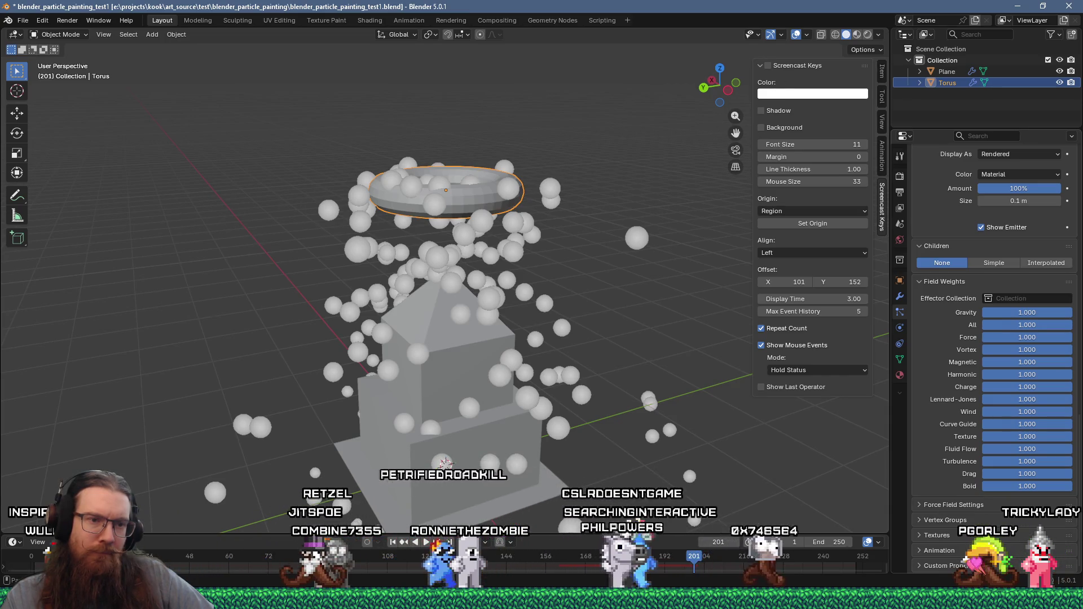
scroll(982, 339, "down", 1)
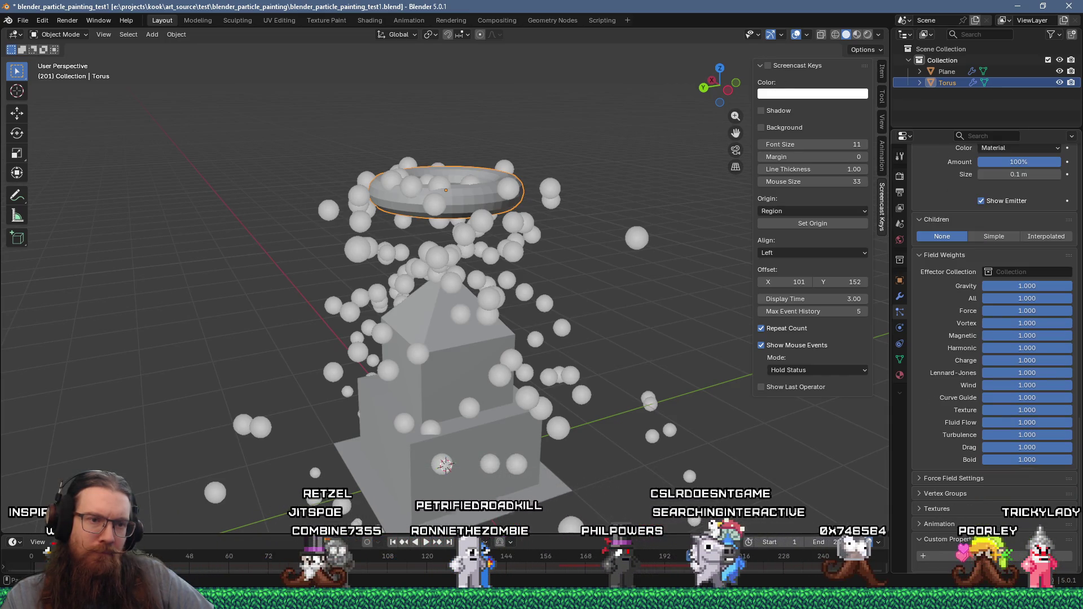
left_click(972, 480)
scroll(972, 486, "down", 2)
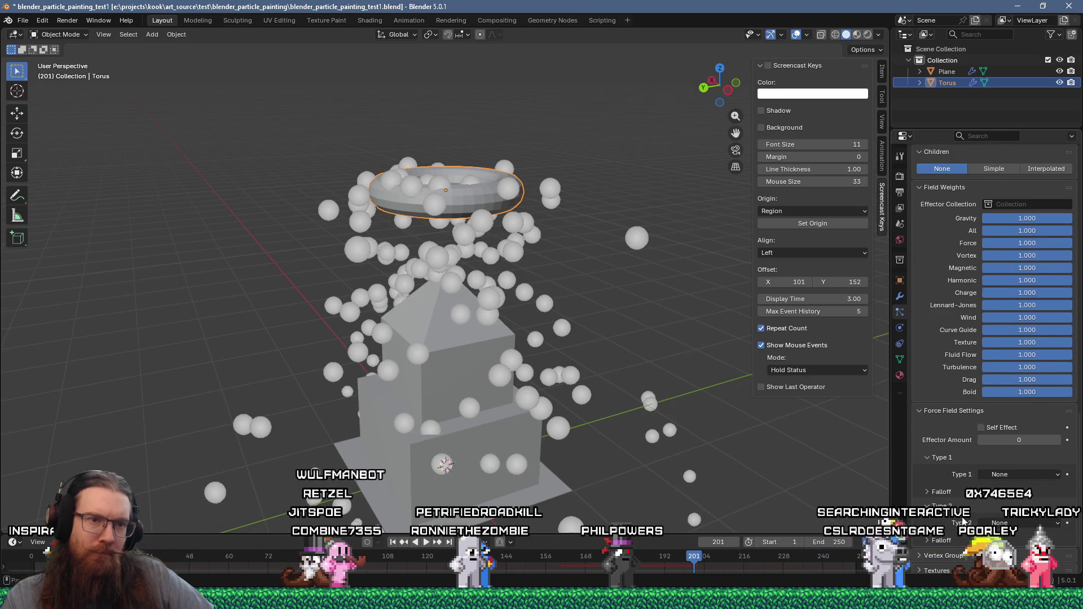
scroll(964, 524, "down", 2)
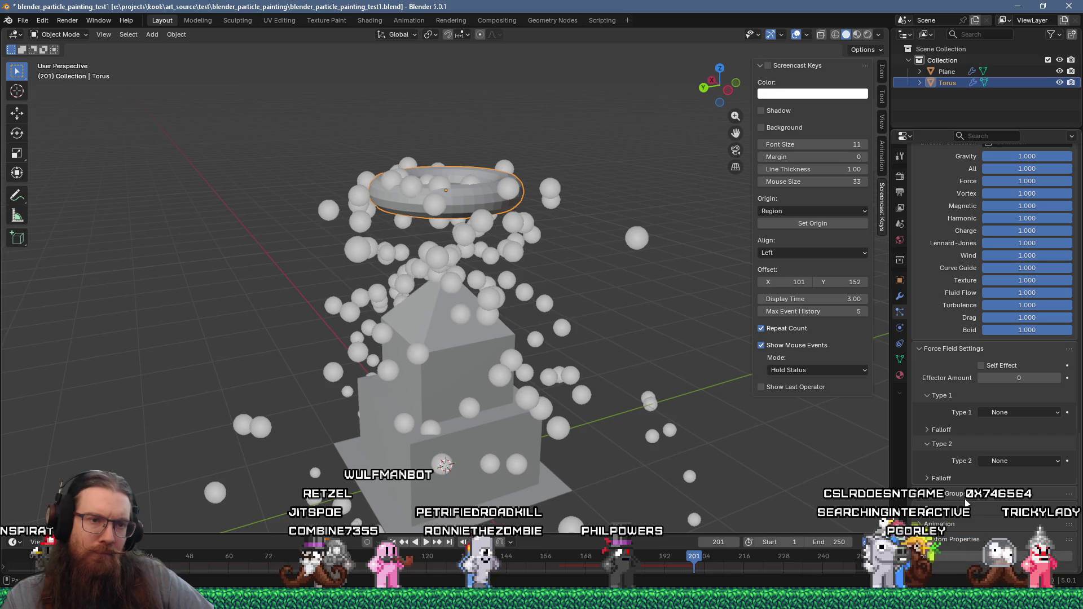
scroll(968, 503, "down", 4)
scroll(967, 503, "down", 3)
scroll(968, 504, "down", 2)
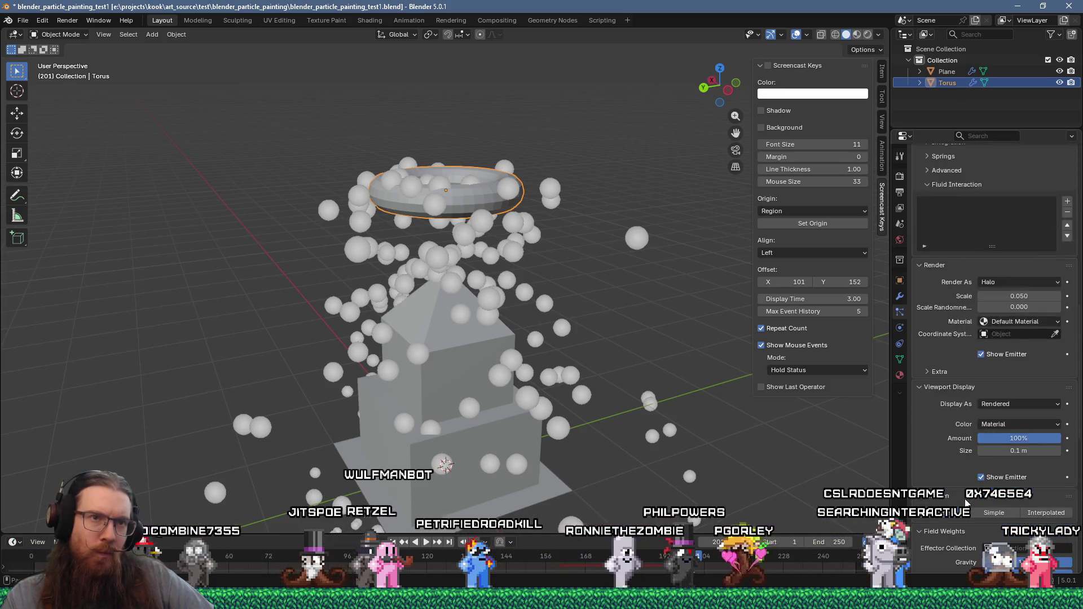
scroll(967, 505, "down", 2)
scroll(966, 503, "up", 3)
scroll(966, 502, "up", 2)
scroll(966, 503, "up", 3)
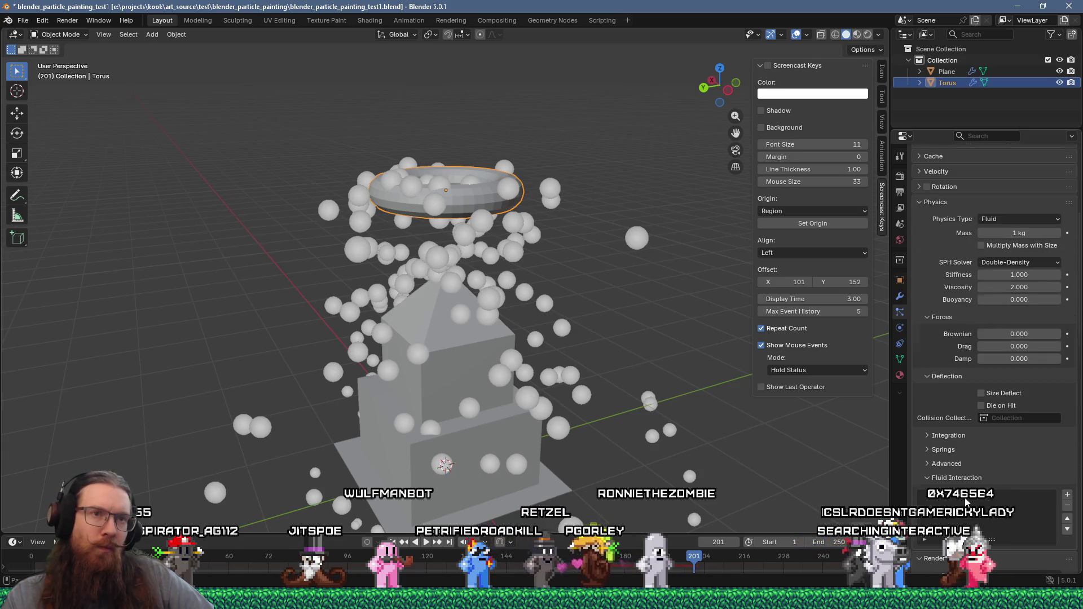
scroll(966, 503, "up", 2)
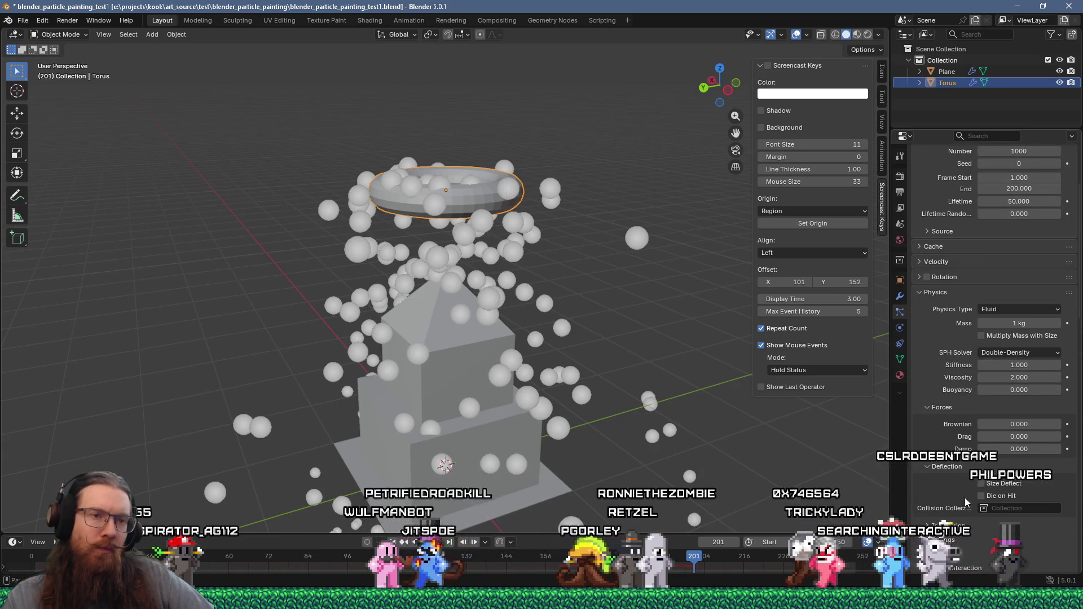
scroll(965, 498, "up", 2)
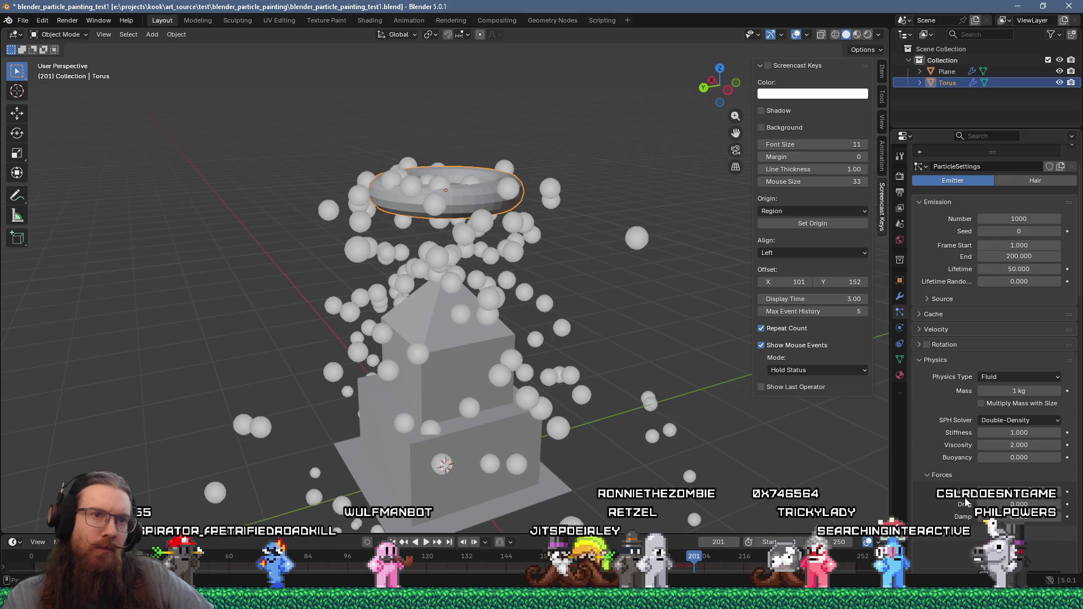
Step: Keep Fluid physics and lower the particle mass from 1 kg to 0.1 kg while the animation plays
key("space")
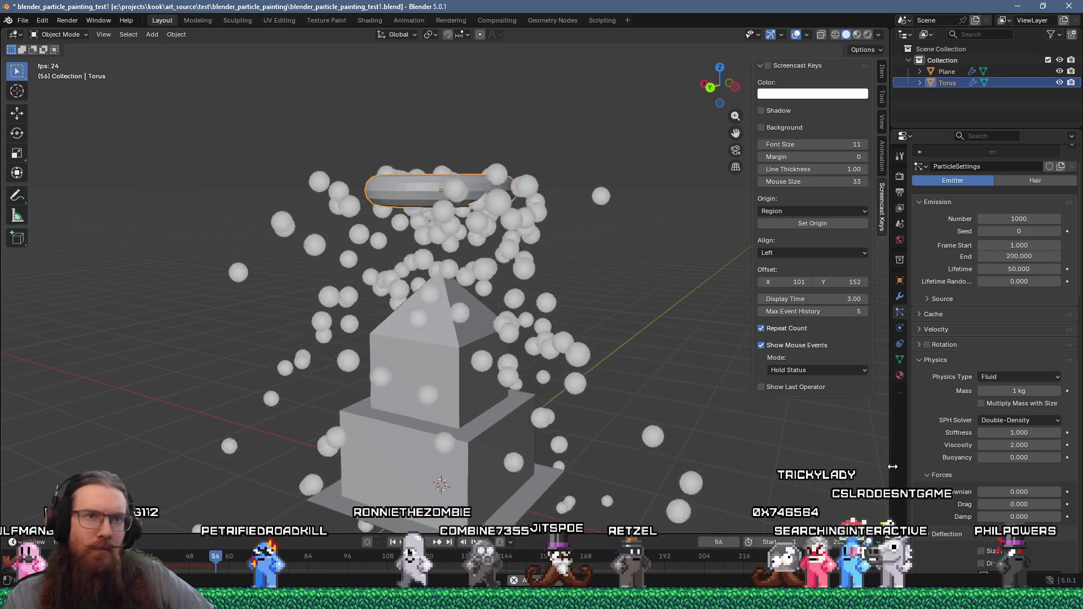
scroll(935, 463, "up", 2)
scroll(935, 464, "down", 5)
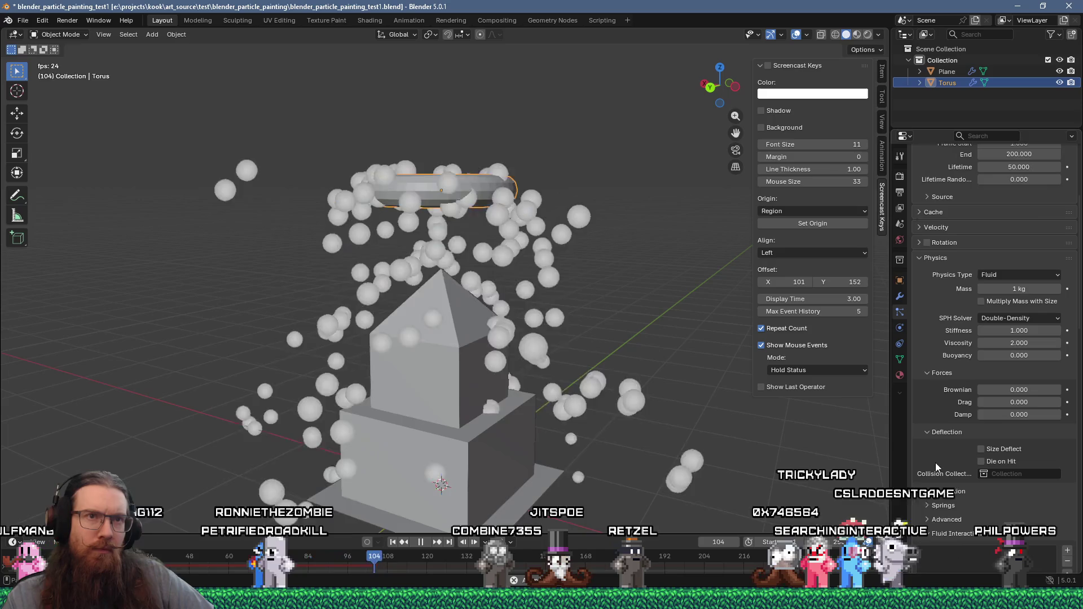
left_click(1005, 276)
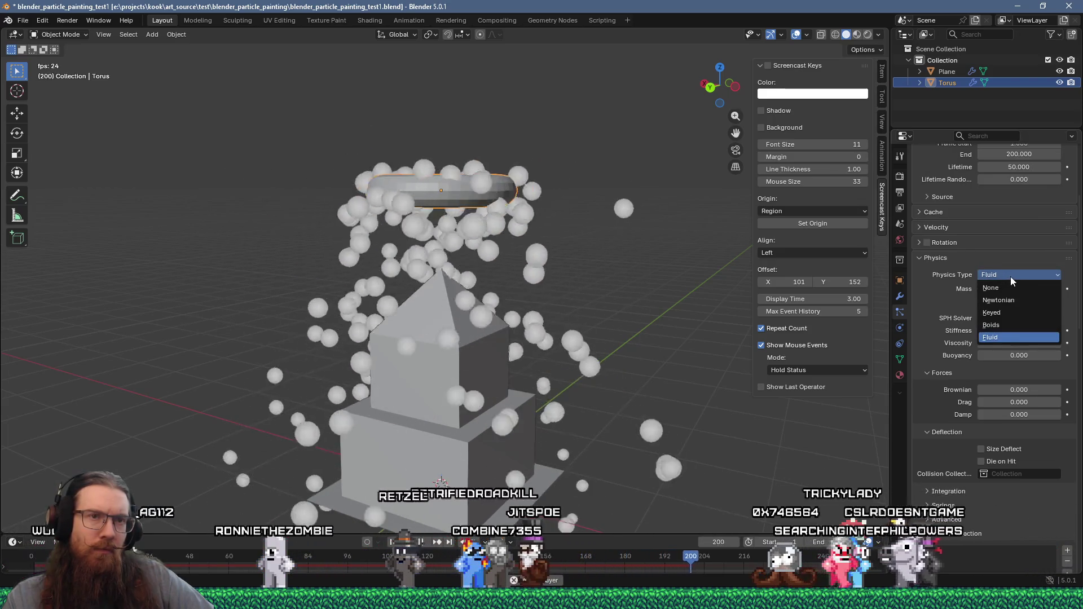
left_click(1011, 277)
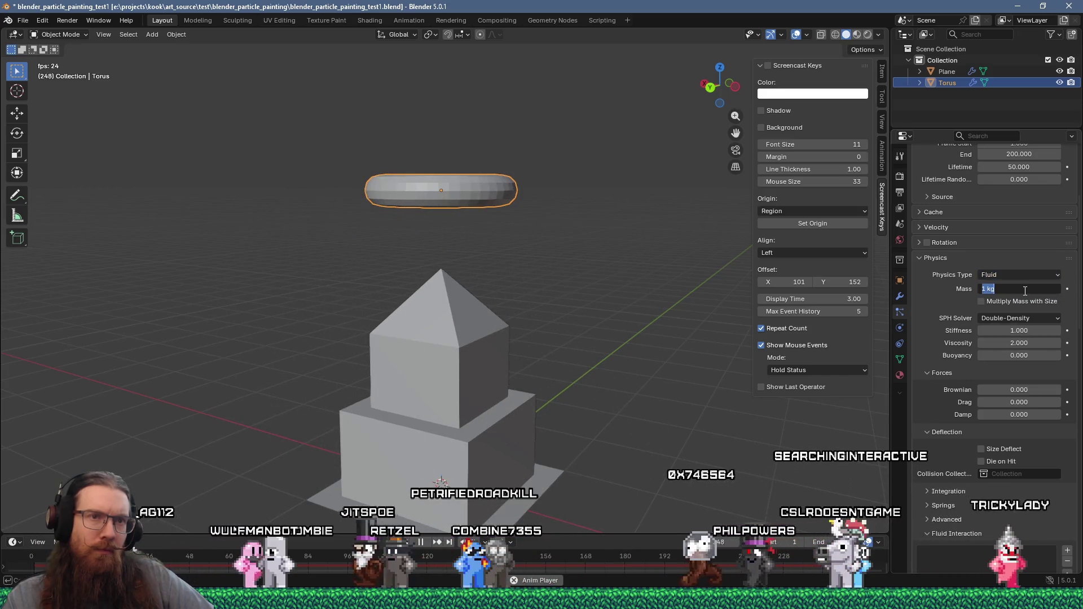
left_click(1024, 291)
type("0.1")
key("Return")
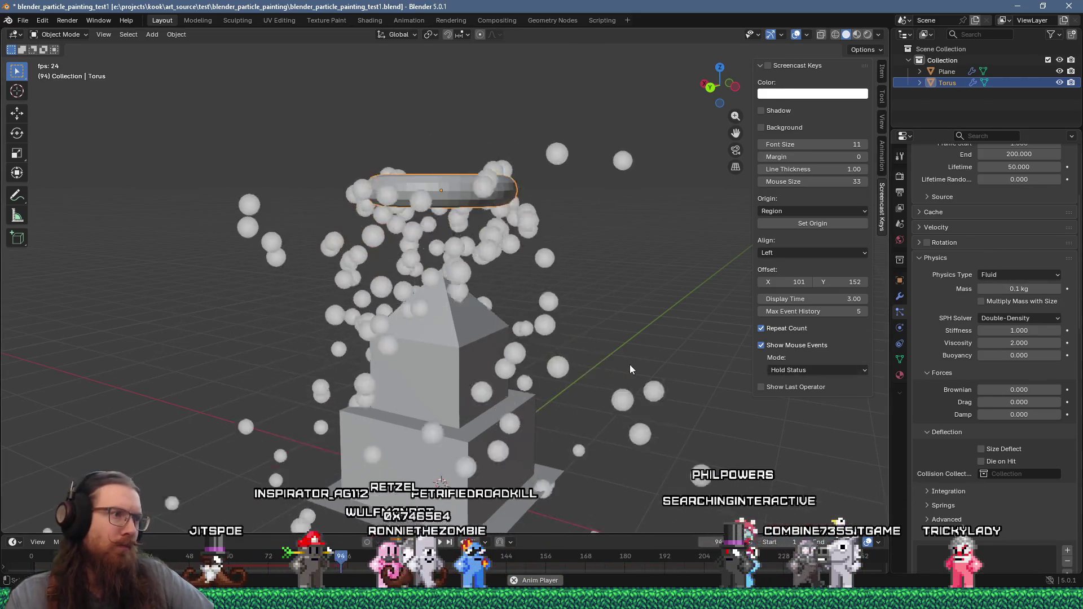
middle_click_drag(630, 365, 586, 370)
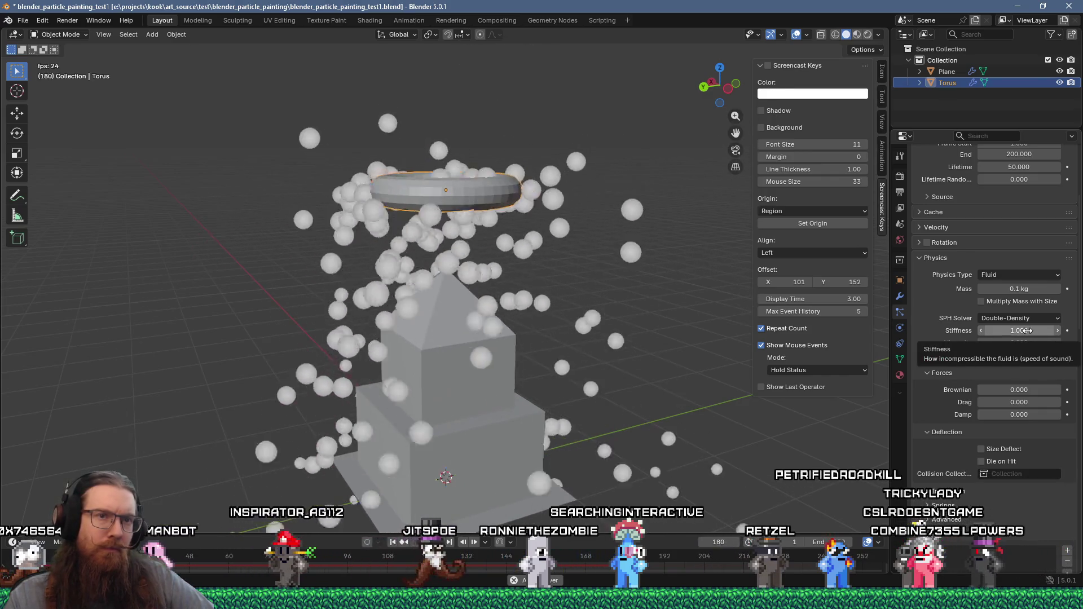
Step: Set the fluid stiffness to 0 and watch the effect before stopping playback
left_click(1029, 330)
type("0")
key("Return")
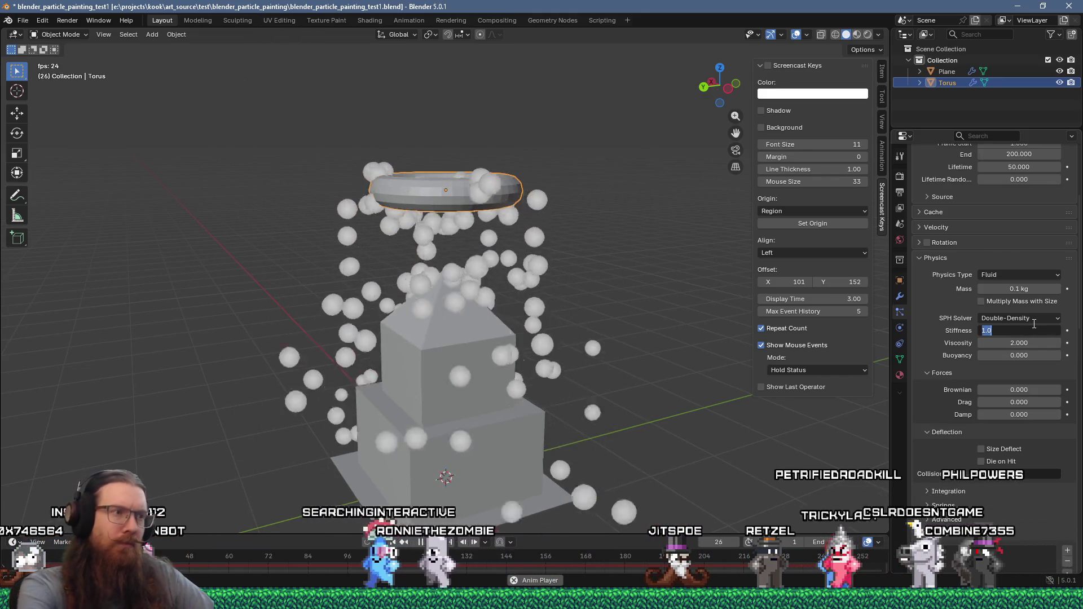
middle_click_drag(618, 356, 588, 361)
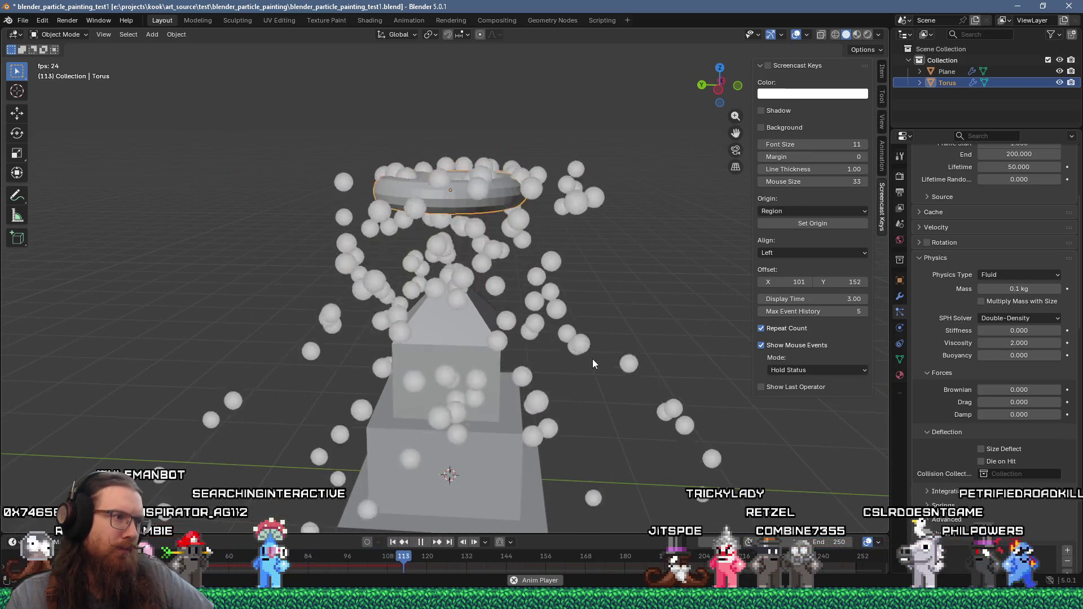
middle_click_drag(592, 358, 487, 382)
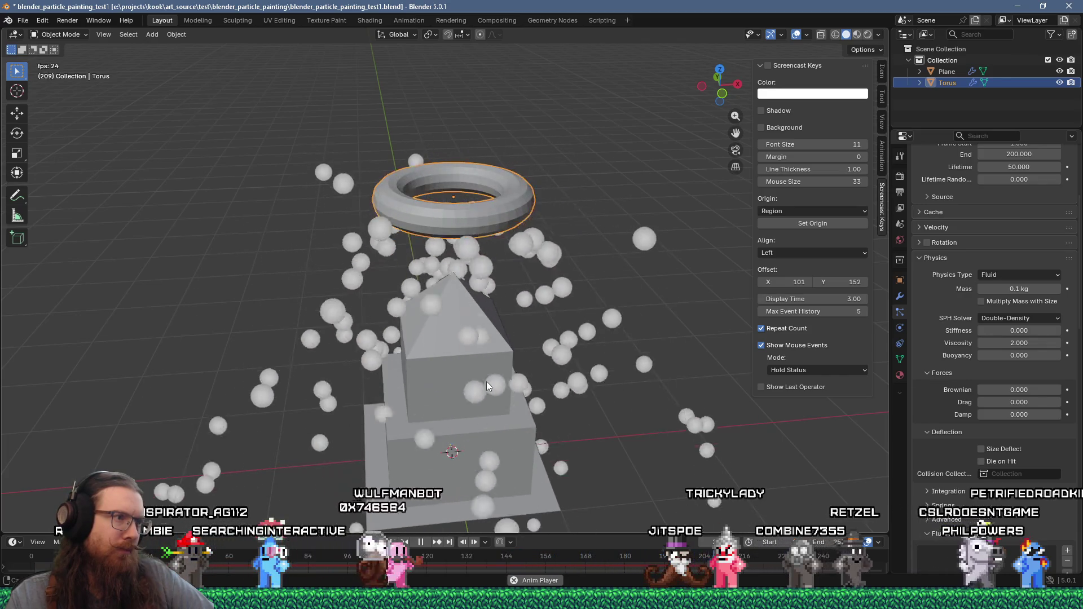
key("space")
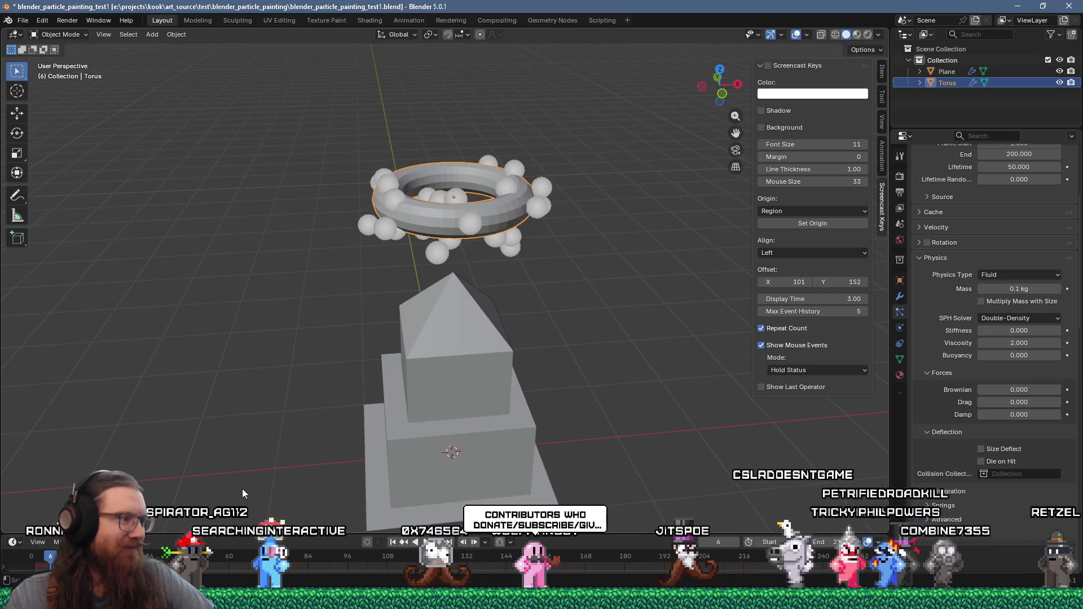
Step: Rewind and replay the simulation, then switch the viewport to Material Preview shading
key("shift+Left")
key("space")
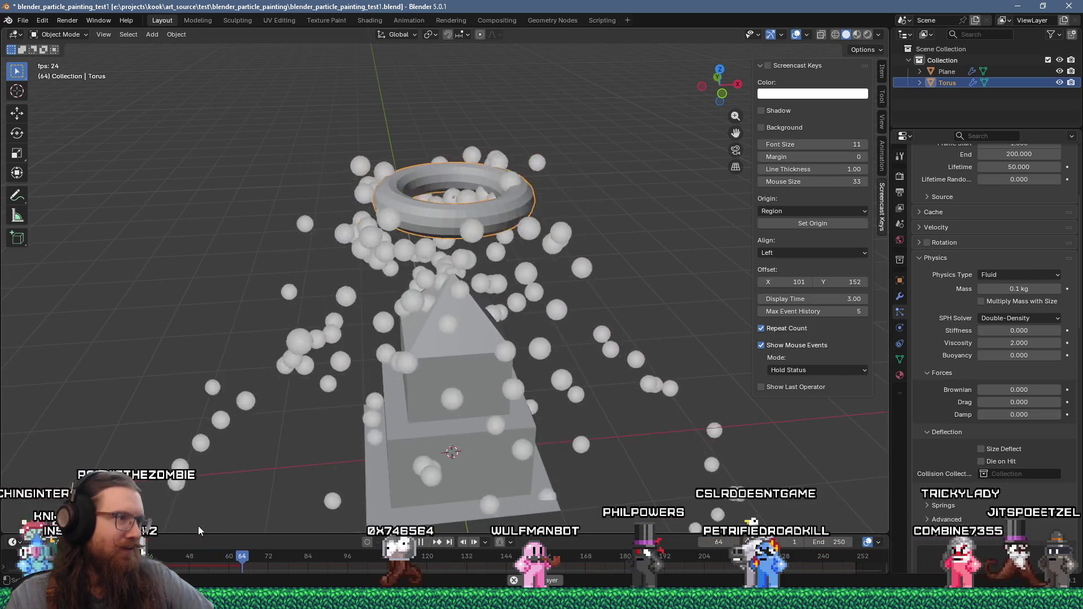
mouse_move(251, 498)
middle_mouse_down()
mouse_move(379, 441)
mouse_move(452, 326)
mouse_move(475, 319)
mouse_move(406, 325)
mouse_move(526, 306)
mouse_move(500, 323)
mouse_move(508, 390)
mouse_move(430, 339)
mouse_move(503, 360)
middle_mouse_up()
middle_click_drag(501, 316, 473, 326)
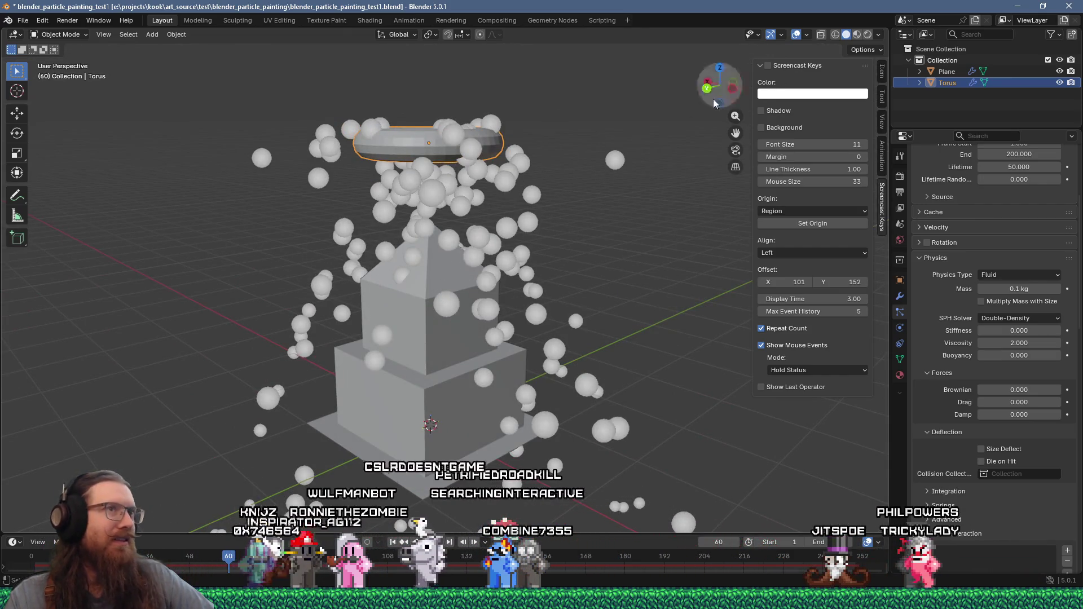
left_click(859, 36)
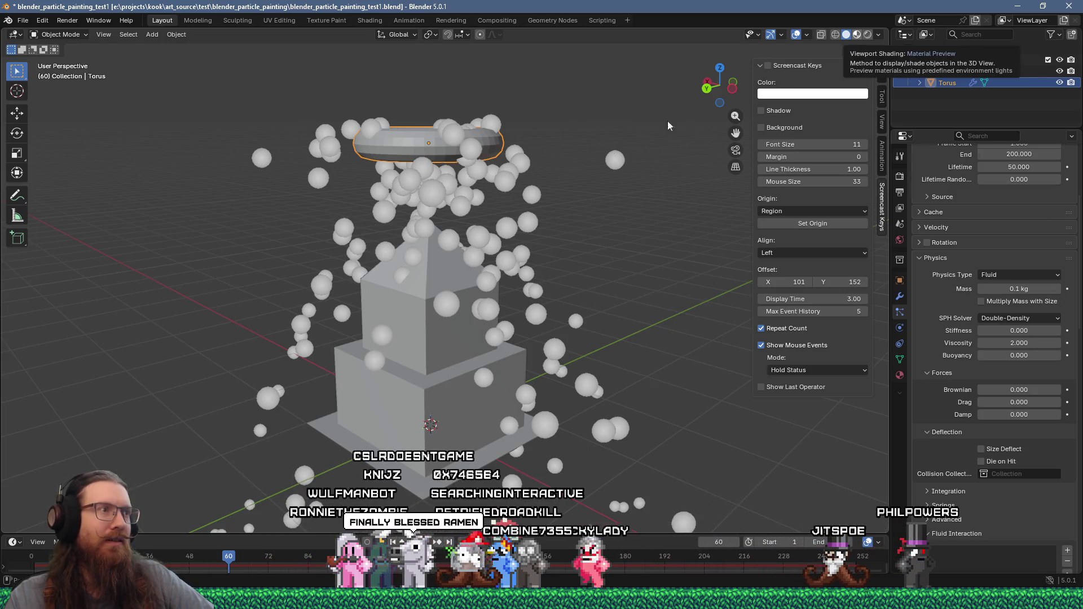
Step: Replay the particle animation from the start while orbiting, then bring up the window switcher
key("space")
mouse_move(569, 206)
middle_mouse_down()
mouse_move(615, 184)
mouse_move(570, 247)
mouse_move(518, 240)
mouse_move(486, 213)
mouse_move(318, 206)
mouse_move(540, 232)
mouse_move(548, 246)
middle_mouse_up()
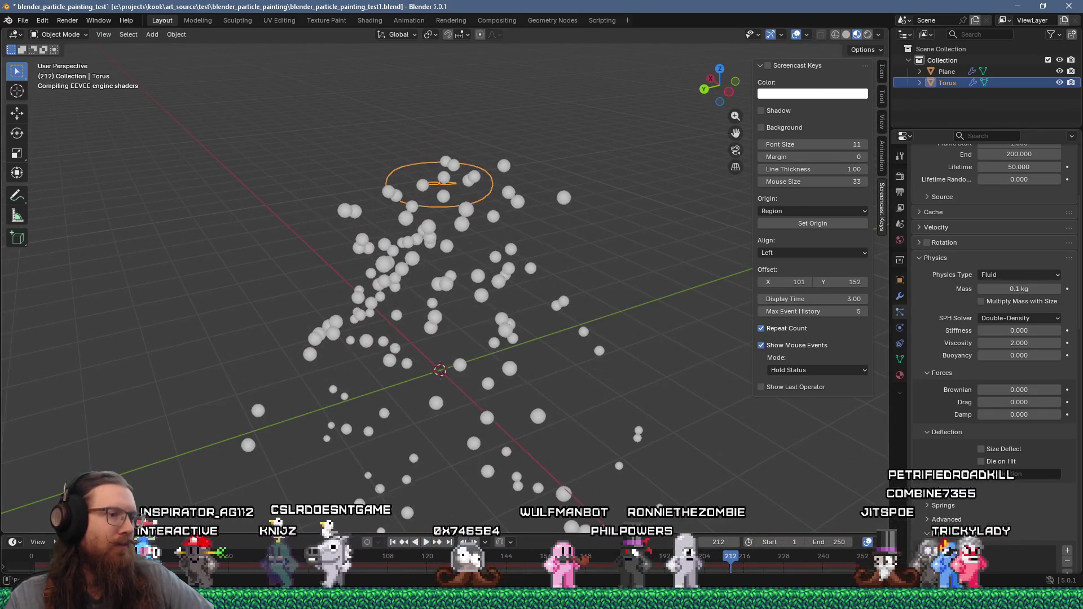
left_click(728, 559)
key("shift+Left")
key("space")
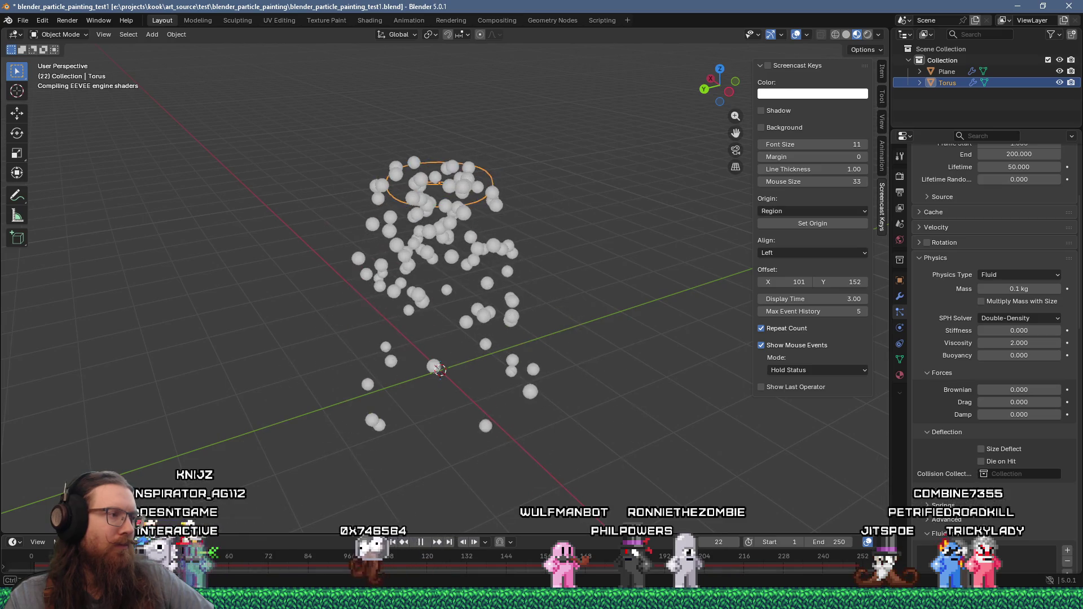
key("alt+Tab")
mouse_move(368, 248)
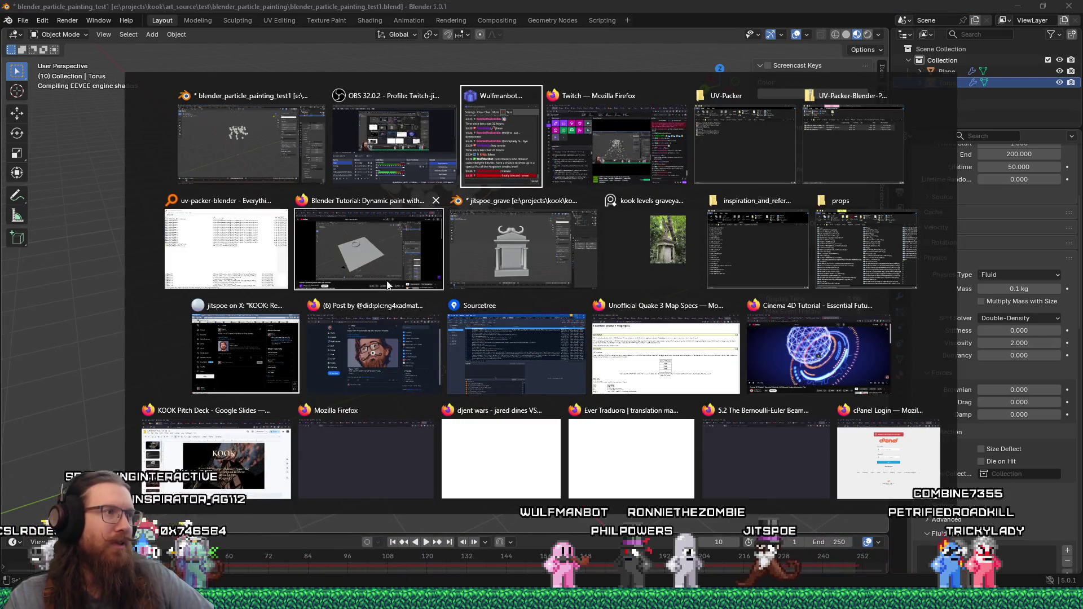
Step: Switch to the YouTube dynamic paint tutorial and scrub back to the torus brush setup step
left_click(379, 258)
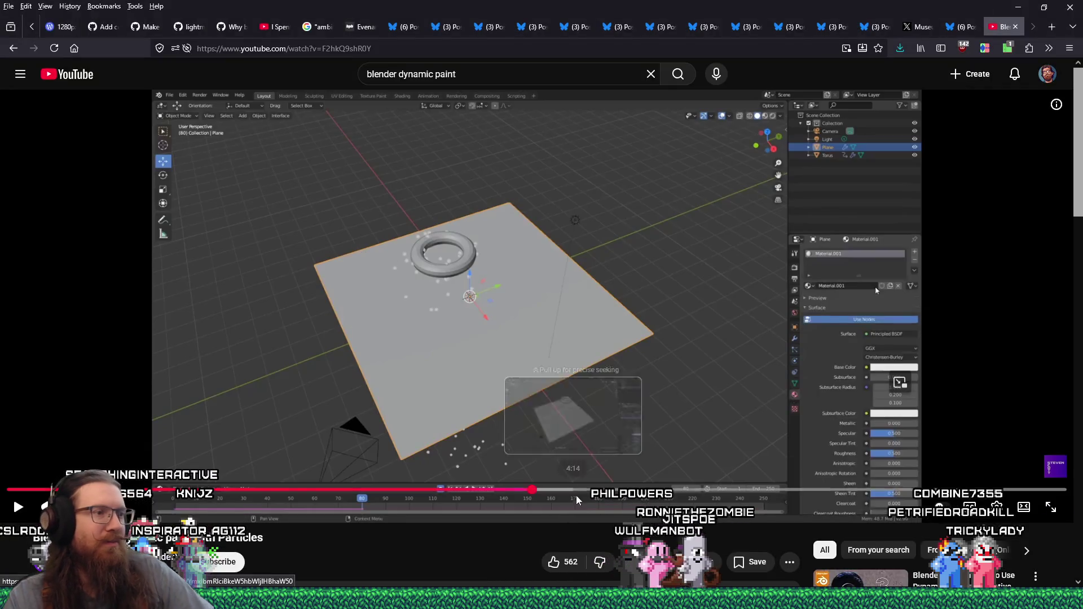
left_click(471, 491)
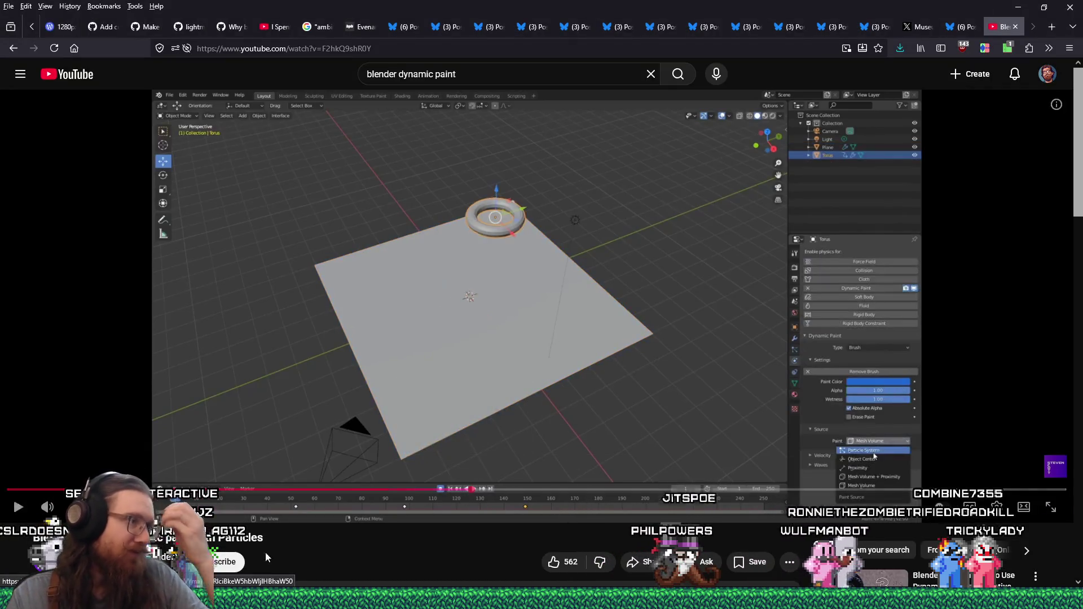
left_click_drag(125, 491, 238, 503)
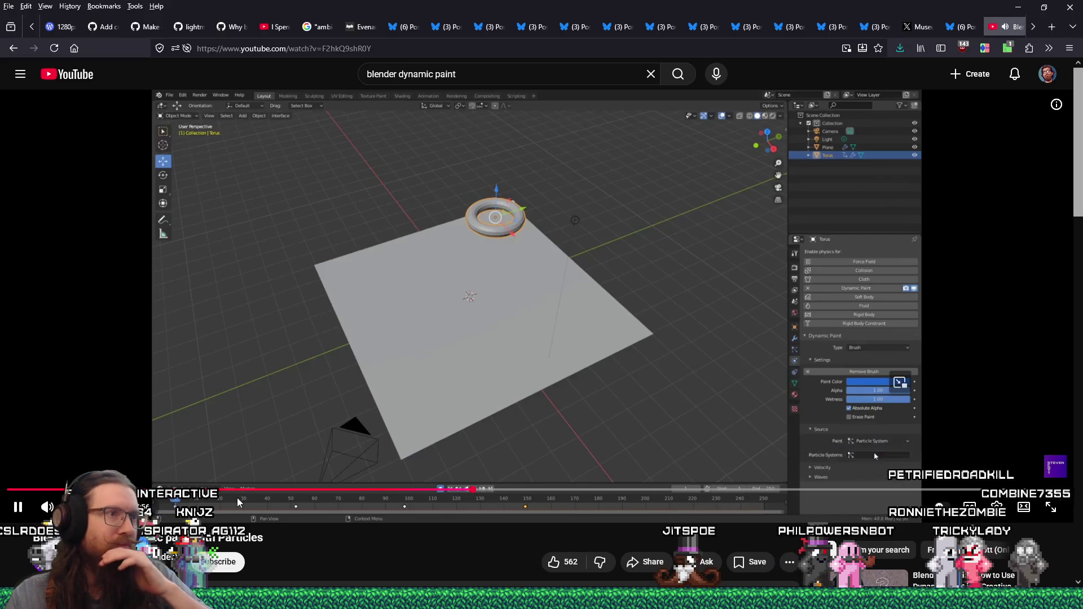
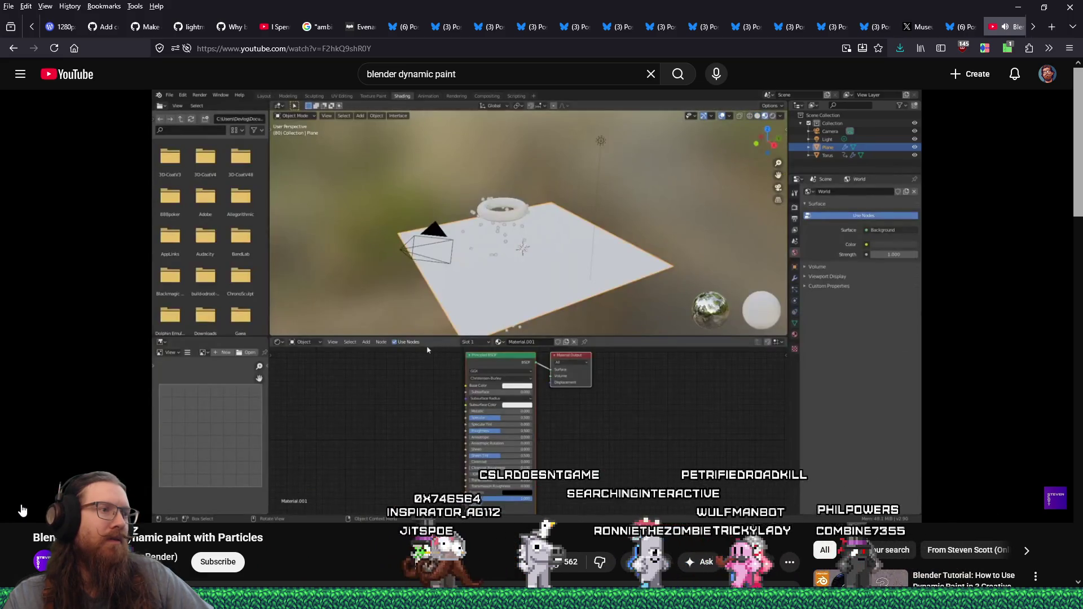
Step: Bring Blender back in front and select the plane canvas object
key("alt+Tab")
left_click(498, 365)
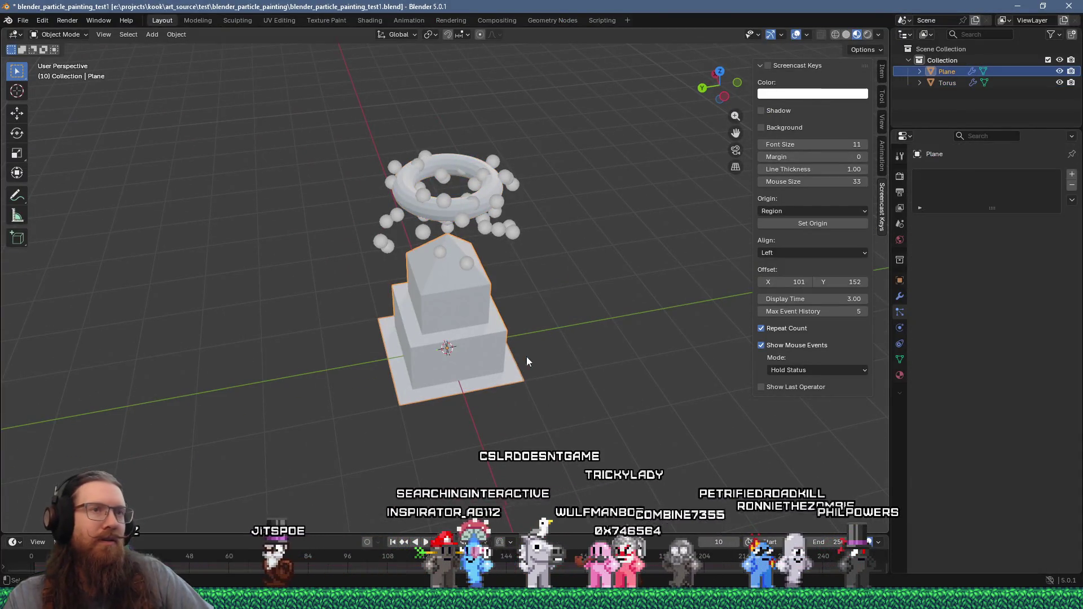
Step: Give the plane a new Material.001 with Principled BSDF, checking the tutorial's material step
left_click(900, 374)
left_click(978, 222)
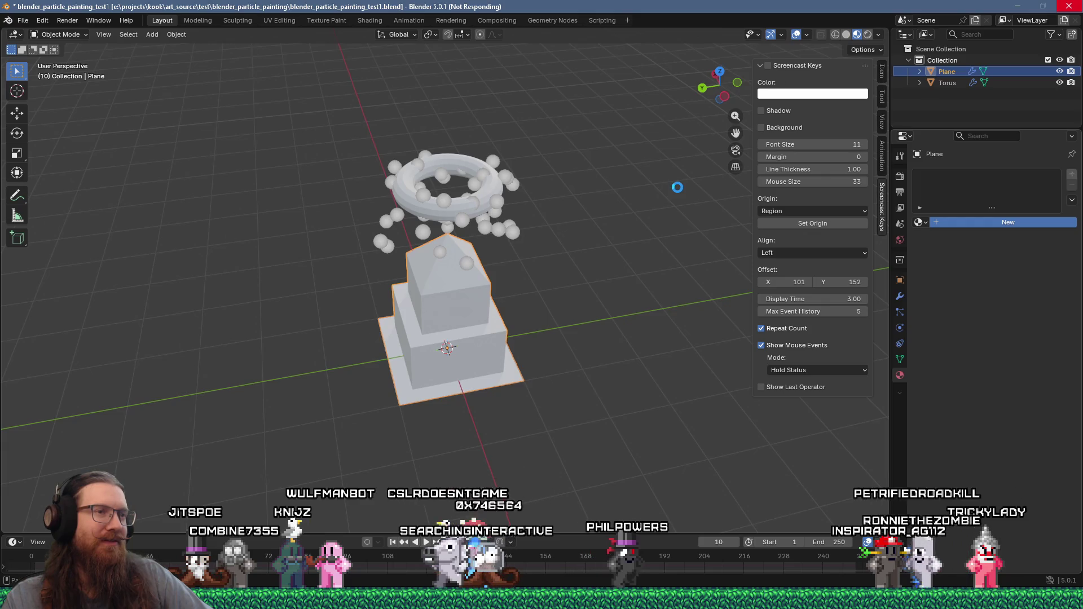
key("alt+Tab")
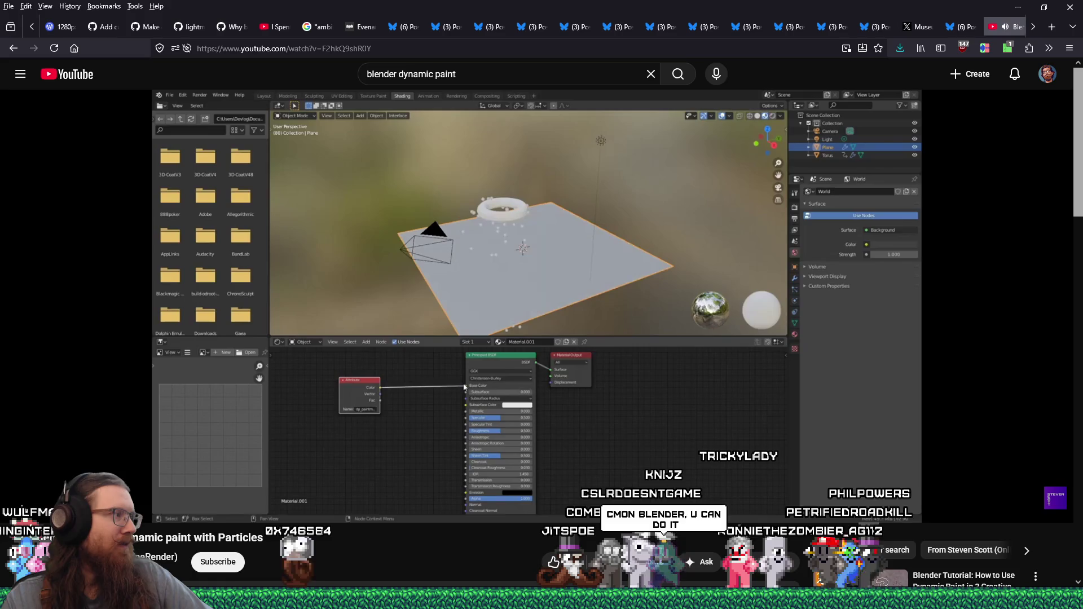
key("alt+Tab")
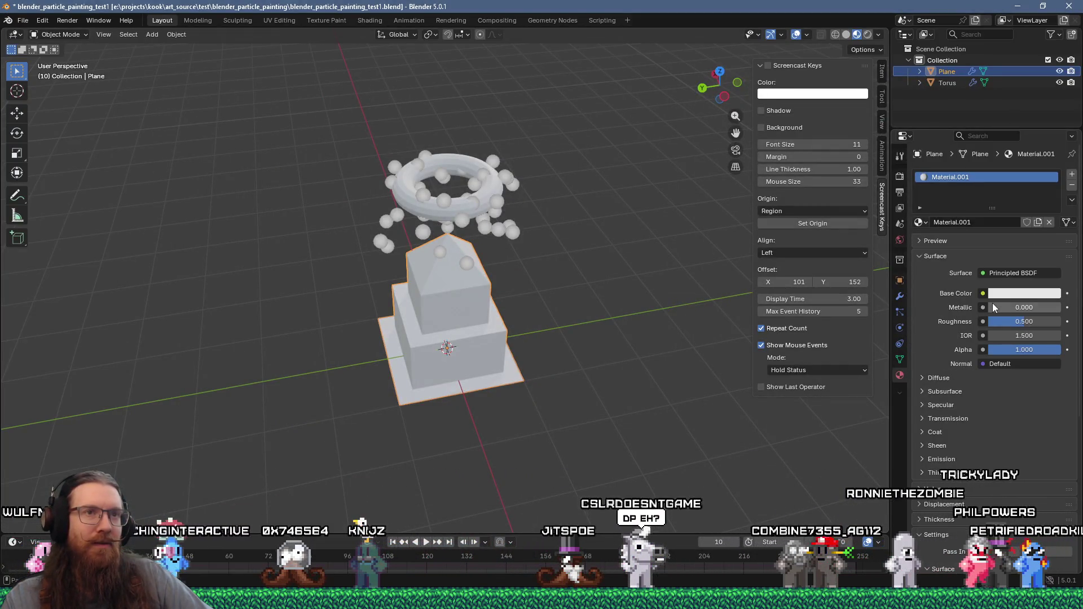
middle_click_drag(578, 316, 564, 309)
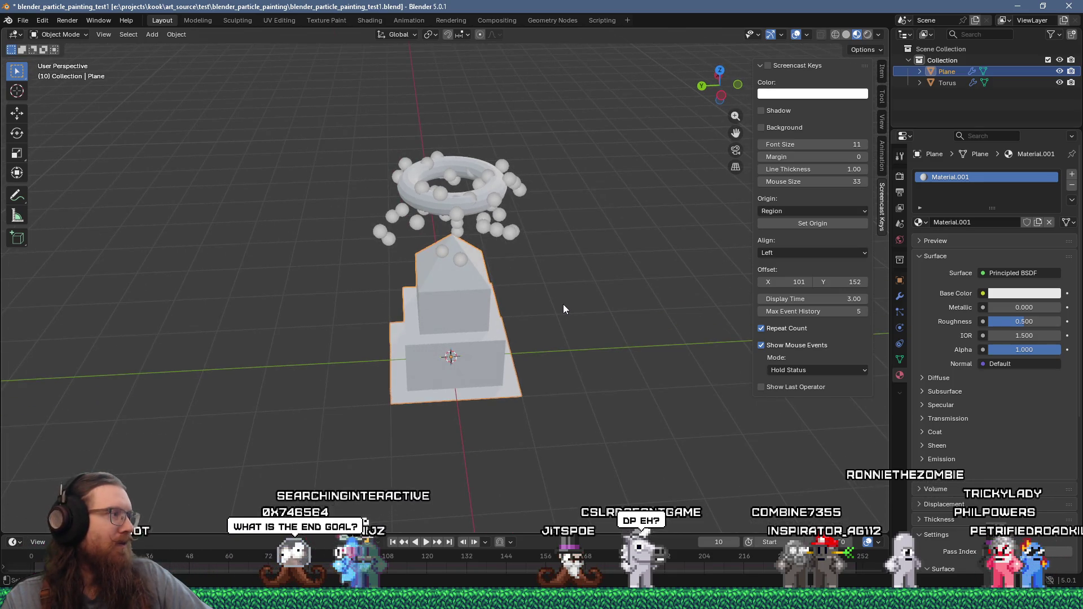
mouse_move(563, 309)
middle_mouse_down()
mouse_move(657, 264)
mouse_move(706, 261)
mouse_move(560, 295)
mouse_move(533, 279)
mouse_move(427, 273)
mouse_move(232, 283)
mouse_move(470, 270)
mouse_move(550, 360)
mouse_move(567, 251)
middle_mouse_up()
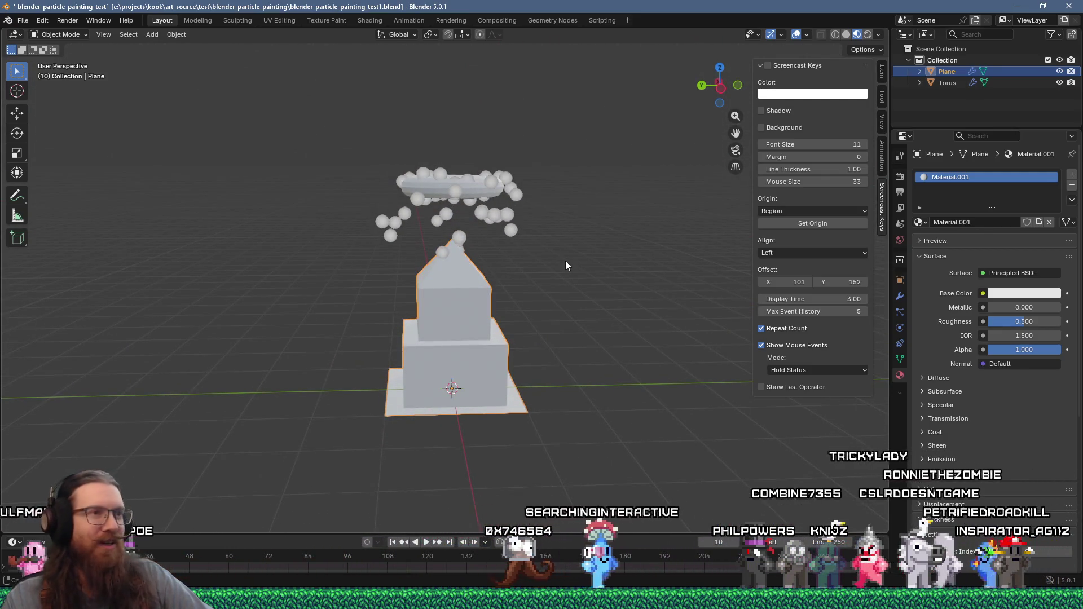
mouse_move(566, 262)
middle_mouse_down()
mouse_move(447, 227)
mouse_move(485, 287)
mouse_move(565, 253)
mouse_move(567, 289)
mouse_move(557, 295)
mouse_move(552, 270)
mouse_move(514, 298)
mouse_move(525, 292)
middle_mouse_up()
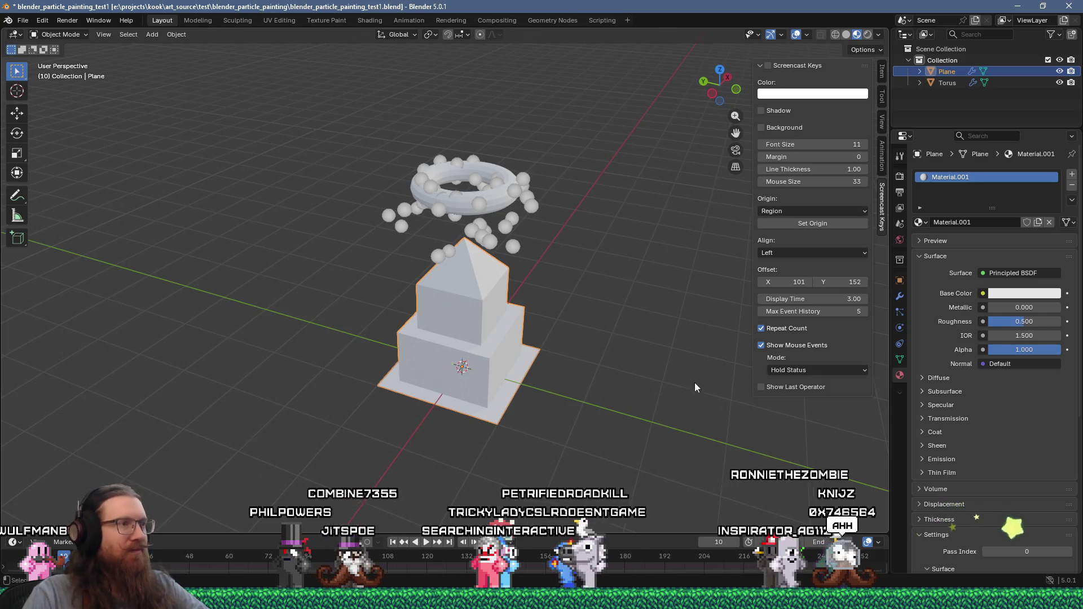
mouse_move(585, 375)
middle_mouse_down()
mouse_move(582, 335)
mouse_move(604, 307)
mouse_move(641, 311)
mouse_move(621, 324)
mouse_move(433, 329)
mouse_move(496, 321)
middle_mouse_up()
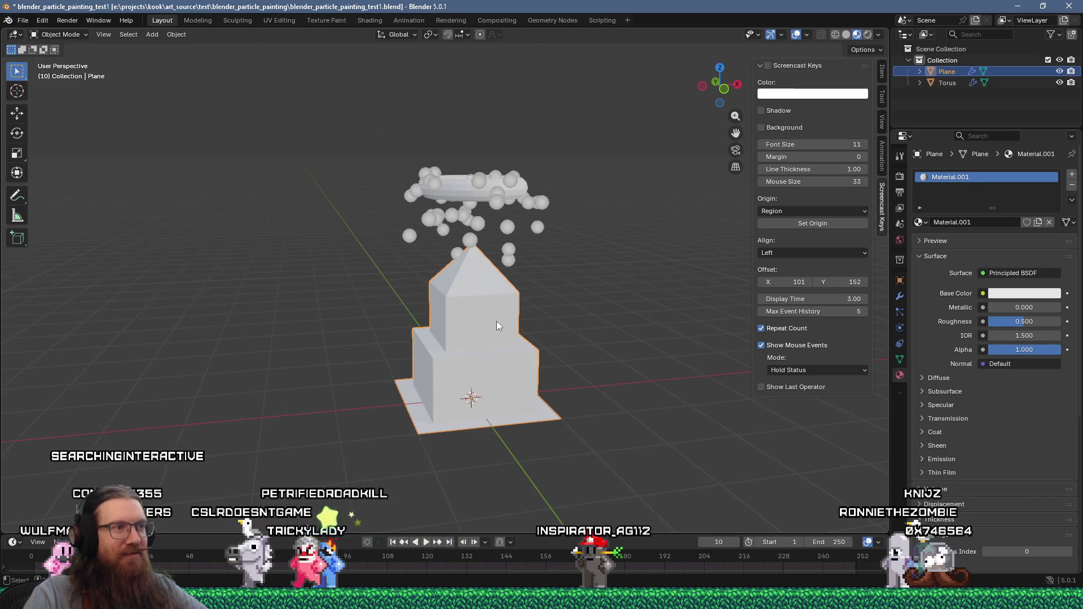
mouse_move(528, 286)
middle_mouse_down()
mouse_move(596, 338)
mouse_move(509, 346)
mouse_move(351, 295)
mouse_move(557, 332)
mouse_move(579, 389)
mouse_move(622, 280)
mouse_move(615, 271)
middle_mouse_up()
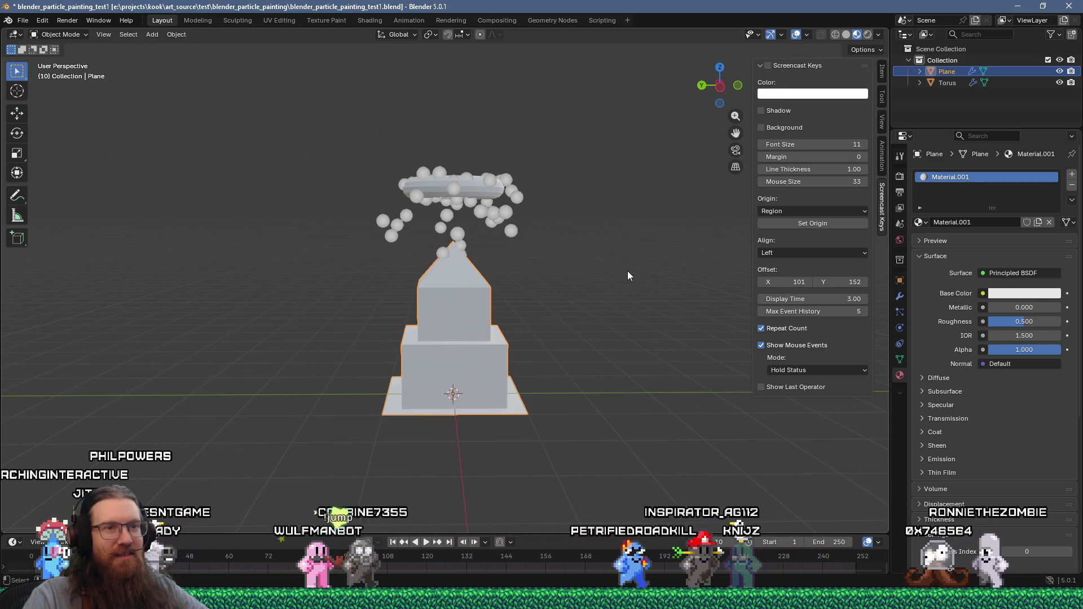
key("alt+Tab")
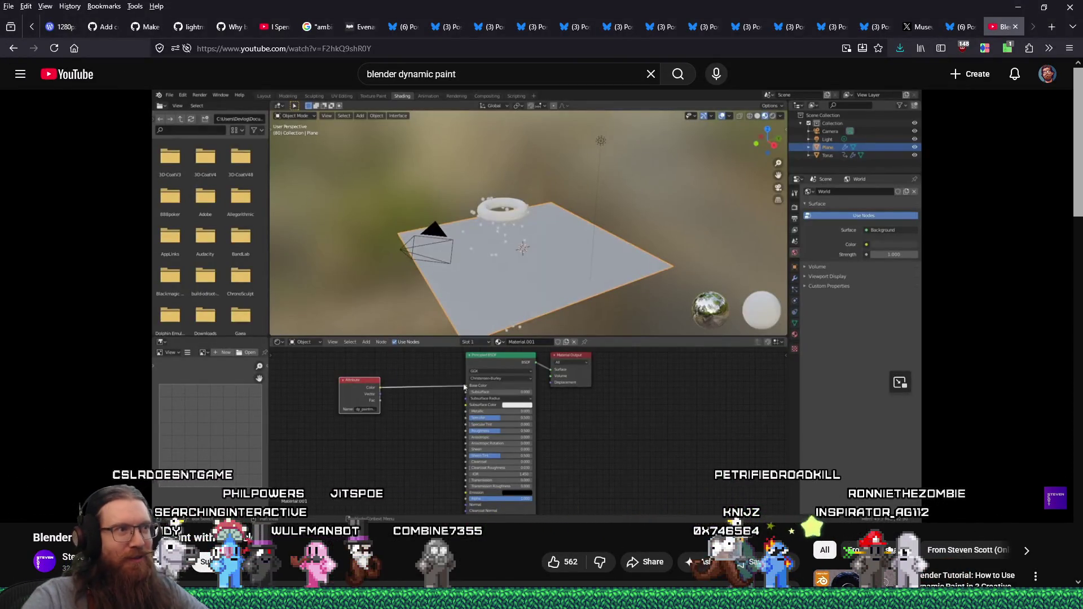
key("alt+Tab")
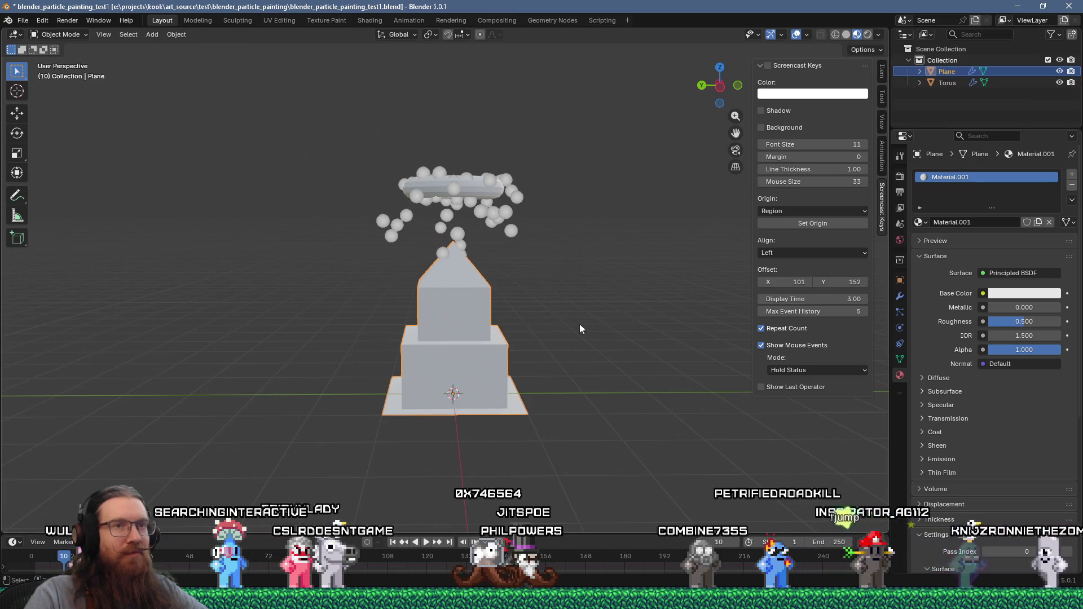
Step: Rename the plane to CanvasObject and the torus to TorusEmitter in the Outliner
double_click(953, 72)
type("CanvasObject")
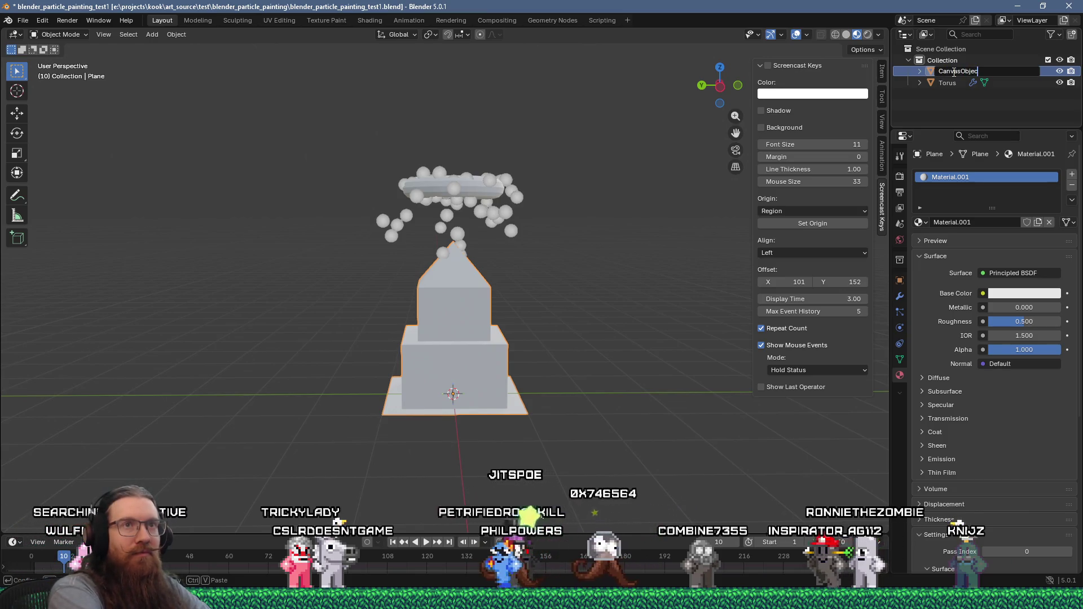
key("Return")
left_click(961, 81)
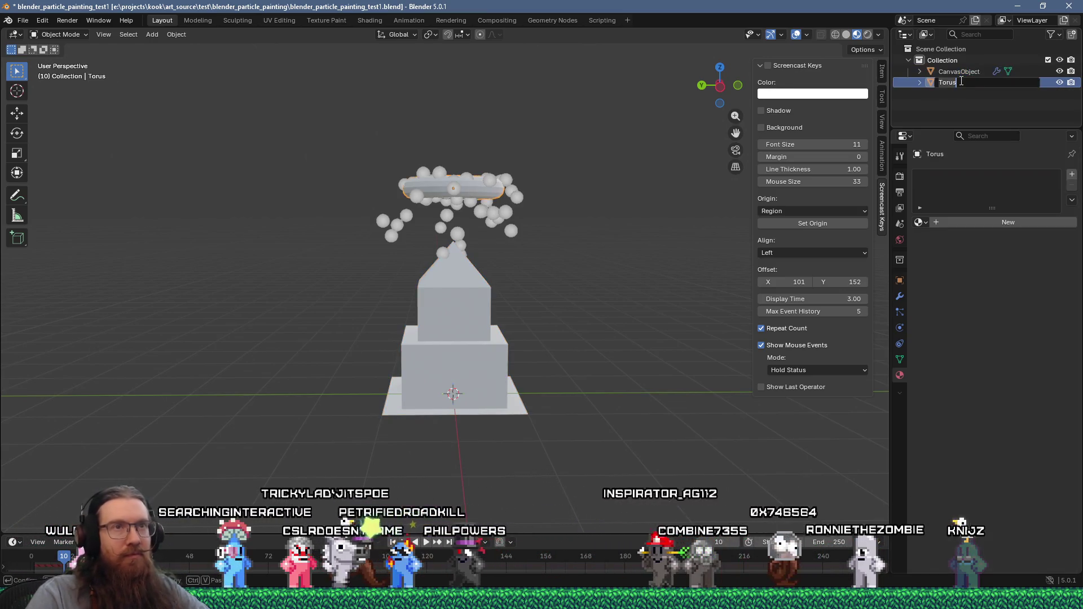
left_click(966, 82)
type("r")
key("Return")
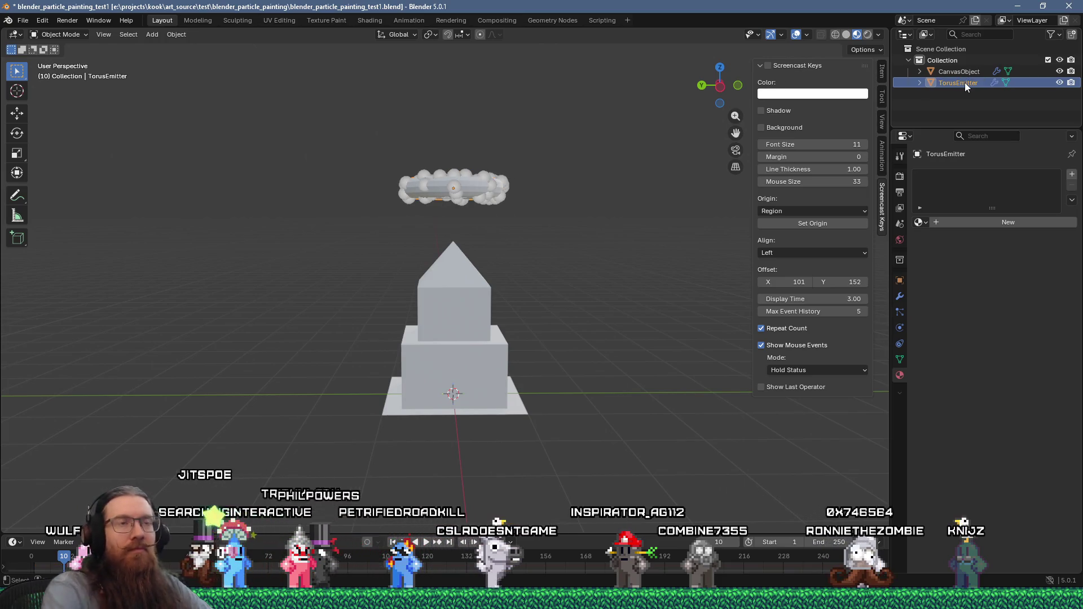
Step: Look down on the scene and select the CanvasObject building
middle_click_drag(595, 208, 569, 256)
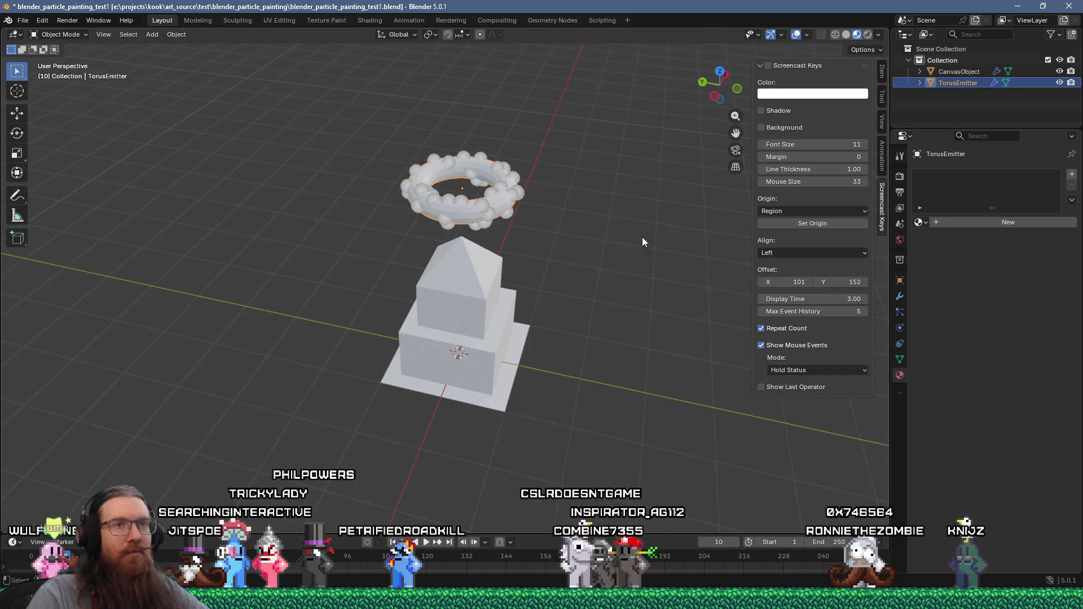
left_click(485, 286)
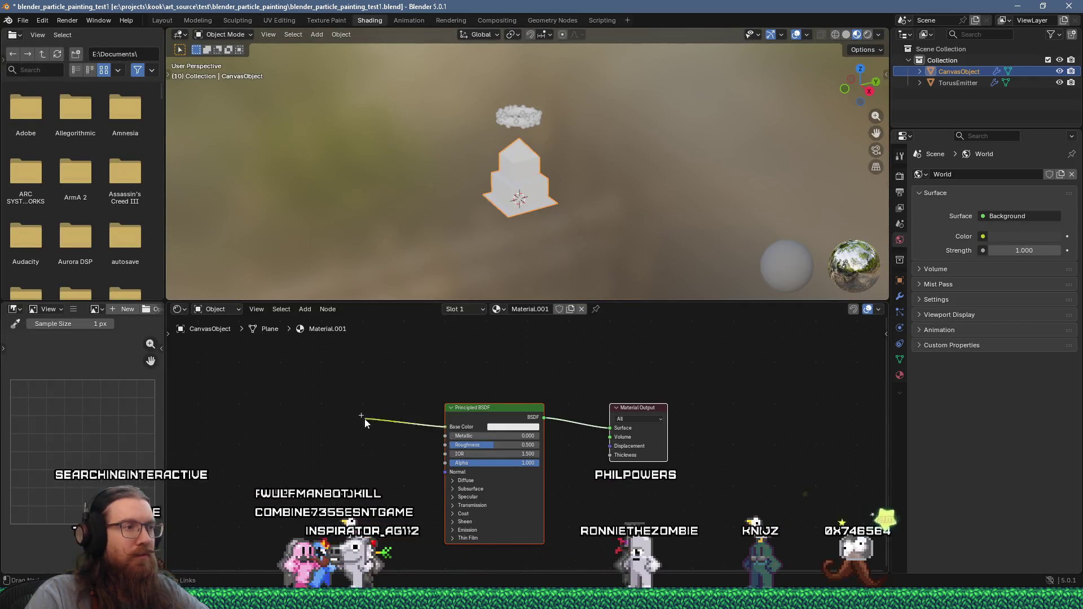
Step: Add a Geometry-type Attribute node to the canvas material near the Base Color input
left_click_drag(365, 419, 365, 418)
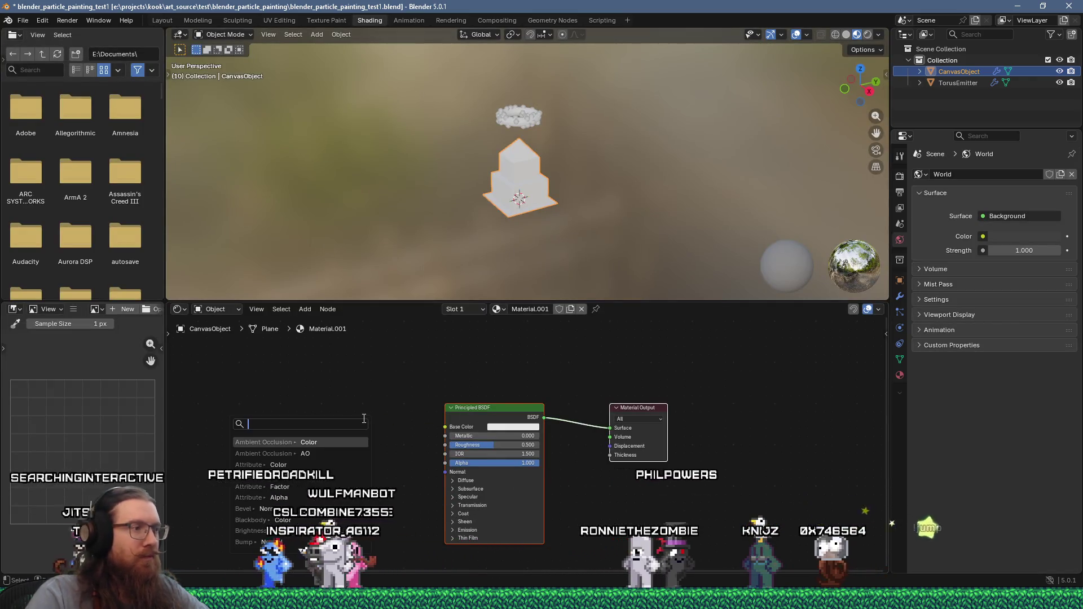
type("attrib")
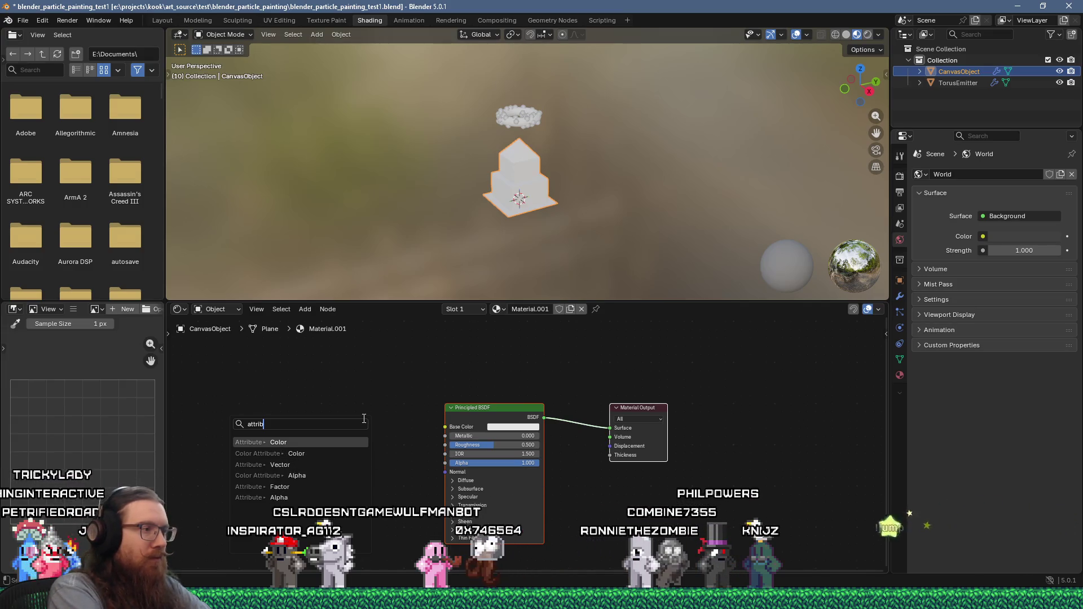
key("shift+a")
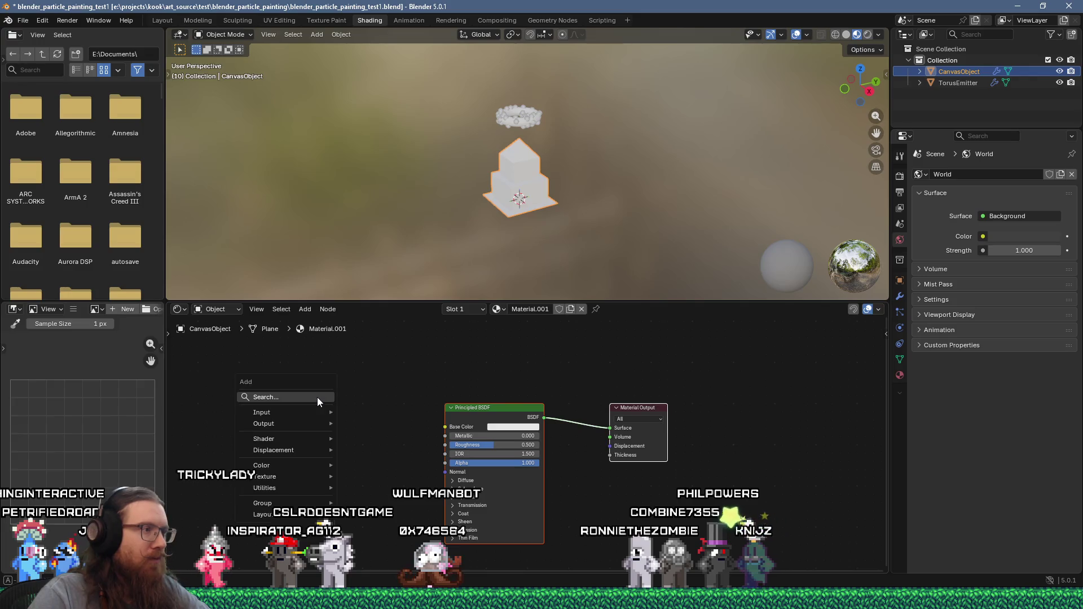
type("attr")
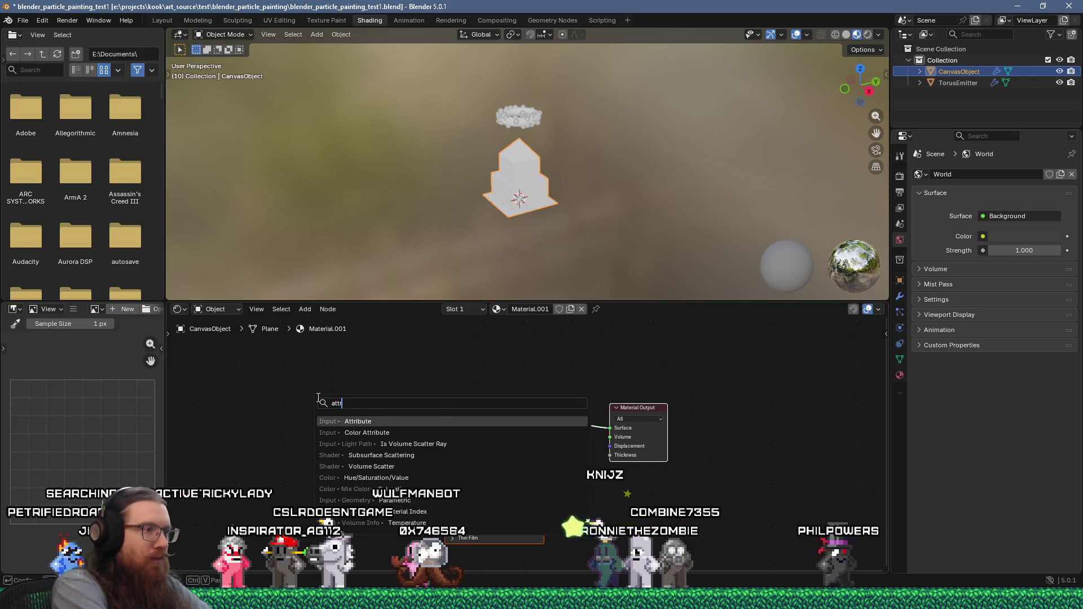
key("Return")
left_click(286, 473)
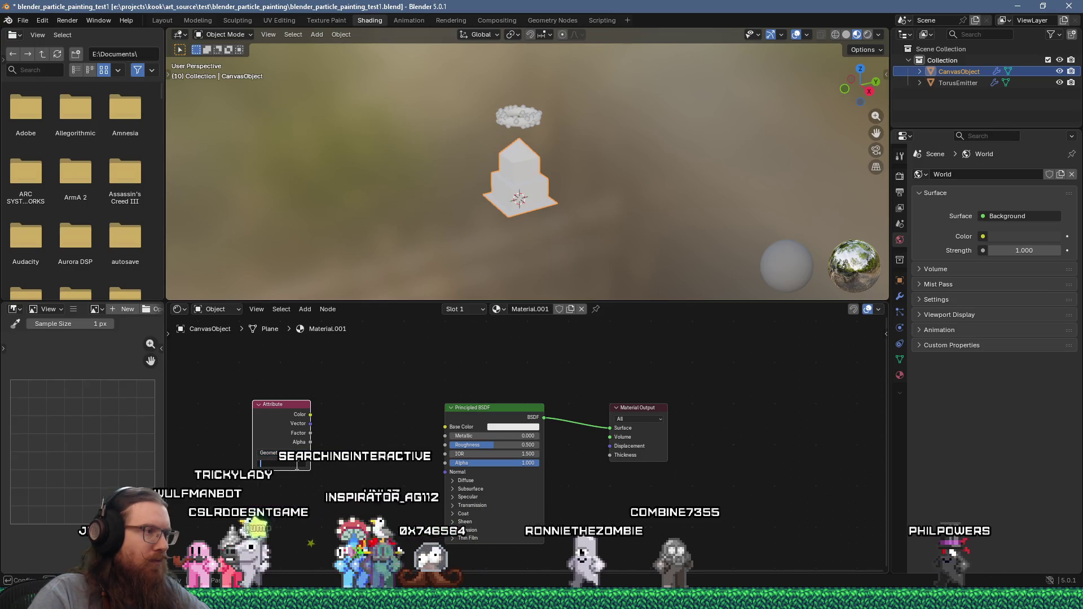
key("alt+Tab")
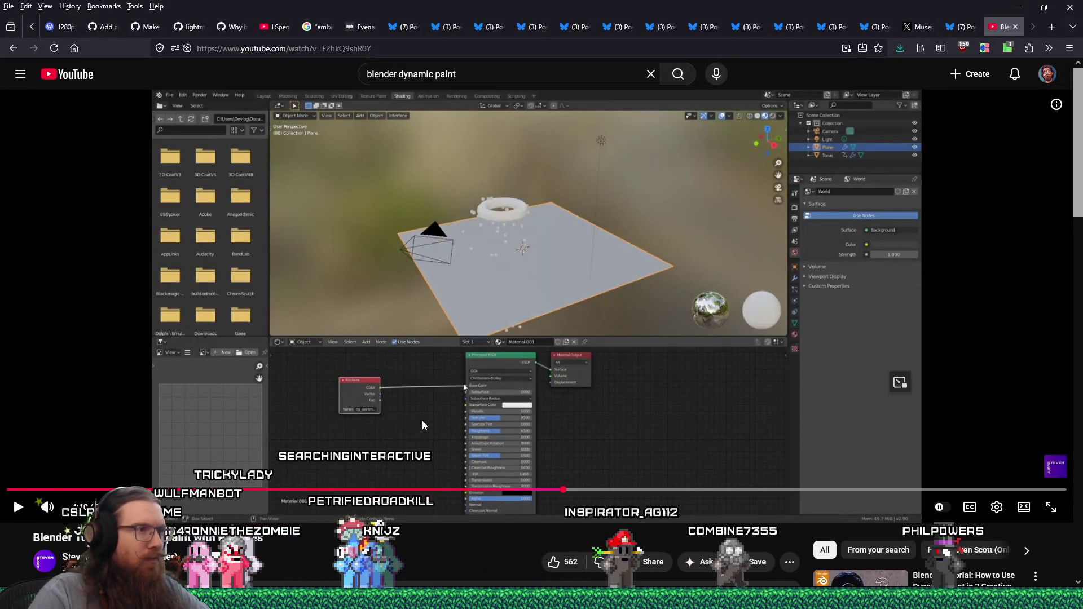
key("alt+Tab")
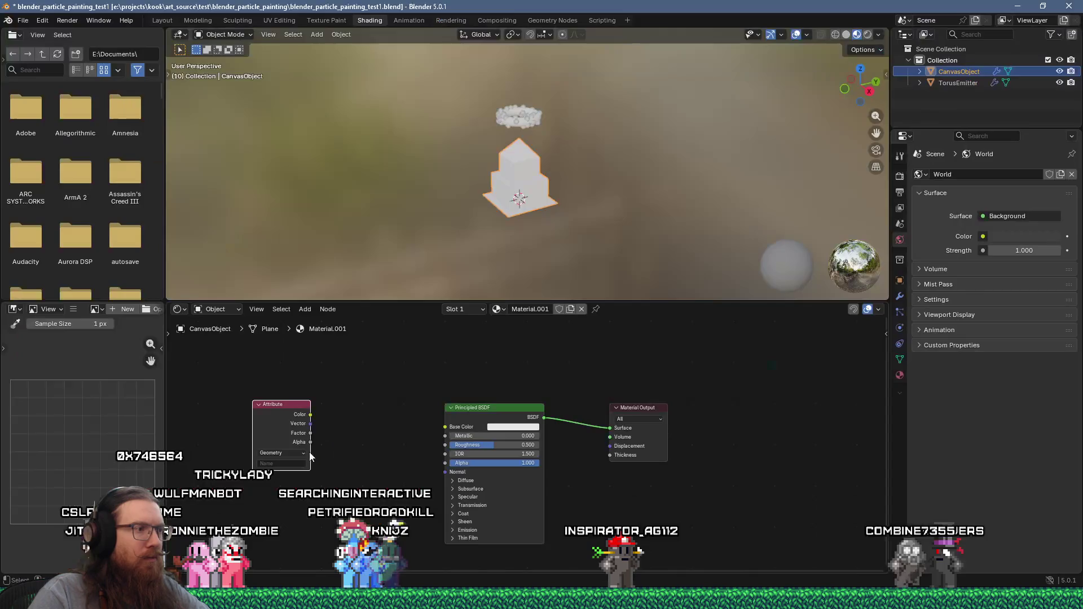
Step: Move the unconnected Attribute node further left, then show the Layout workspace
left_click(288, 465)
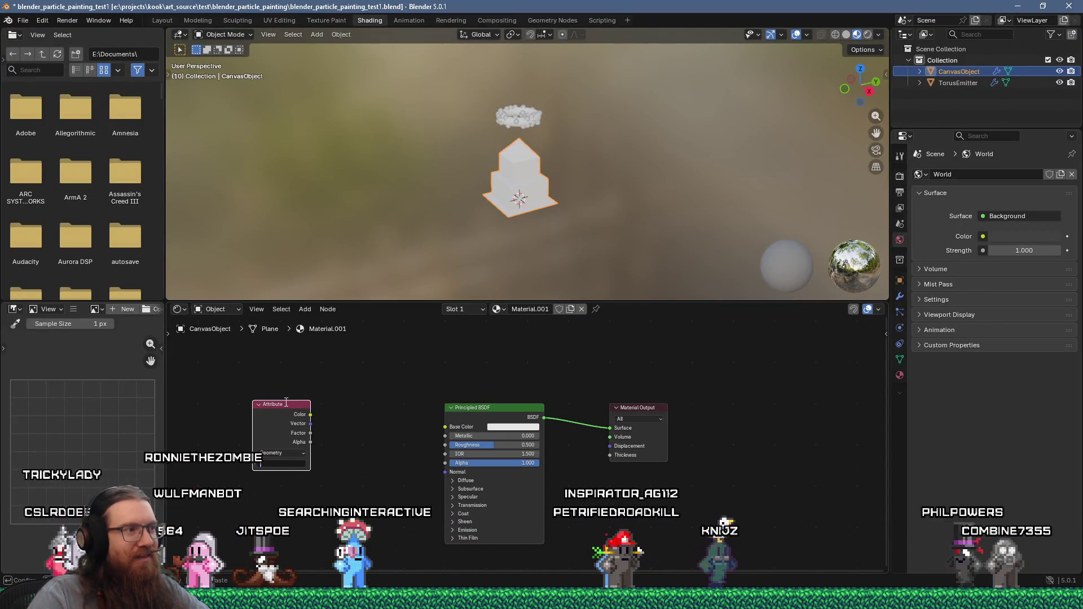
left_click_drag(278, 409, 309, 403)
left_click(308, 458)
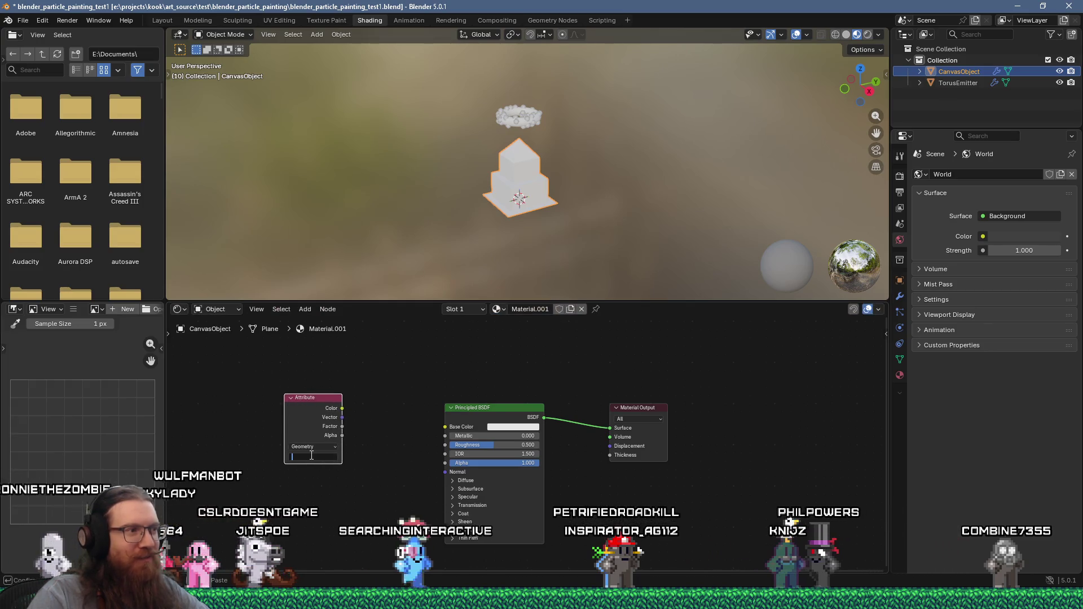
mouse_move(306, 399)
left_mouse_down()
mouse_move(264, 393)
mouse_move(287, 421)
left_mouse_up()
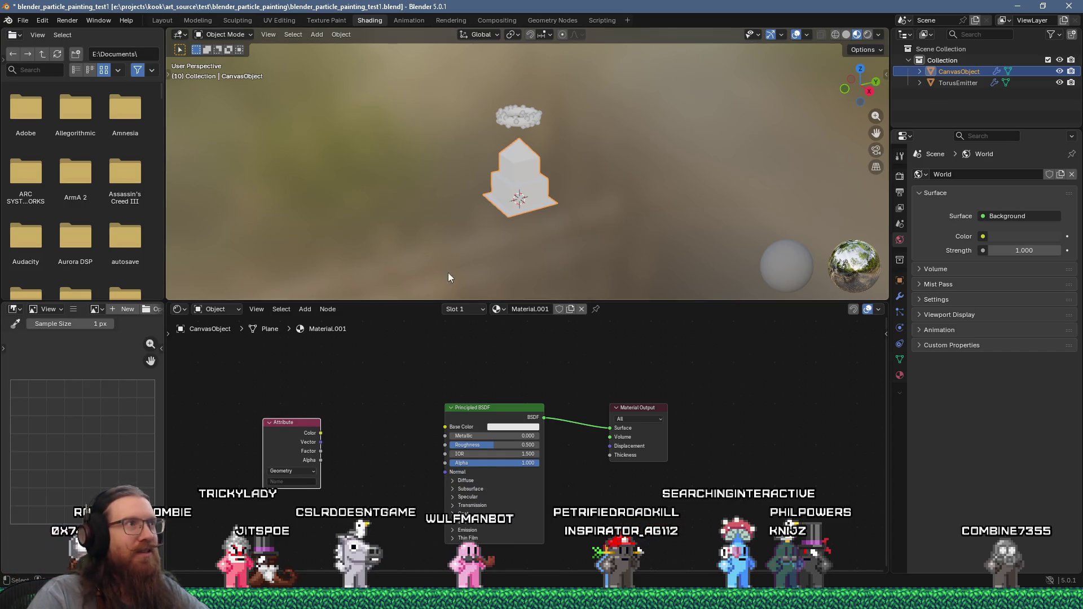
left_click(164, 20)
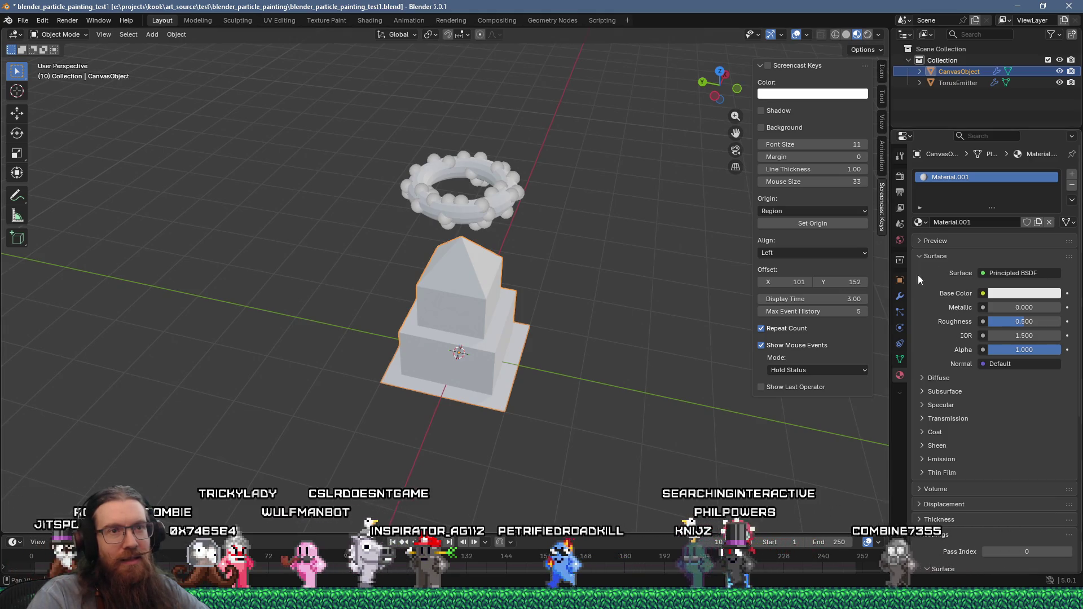
Step: Review CanvasObject's Dynamic Paint canvas surface and collision settings and its transform properties
left_click(900, 328)
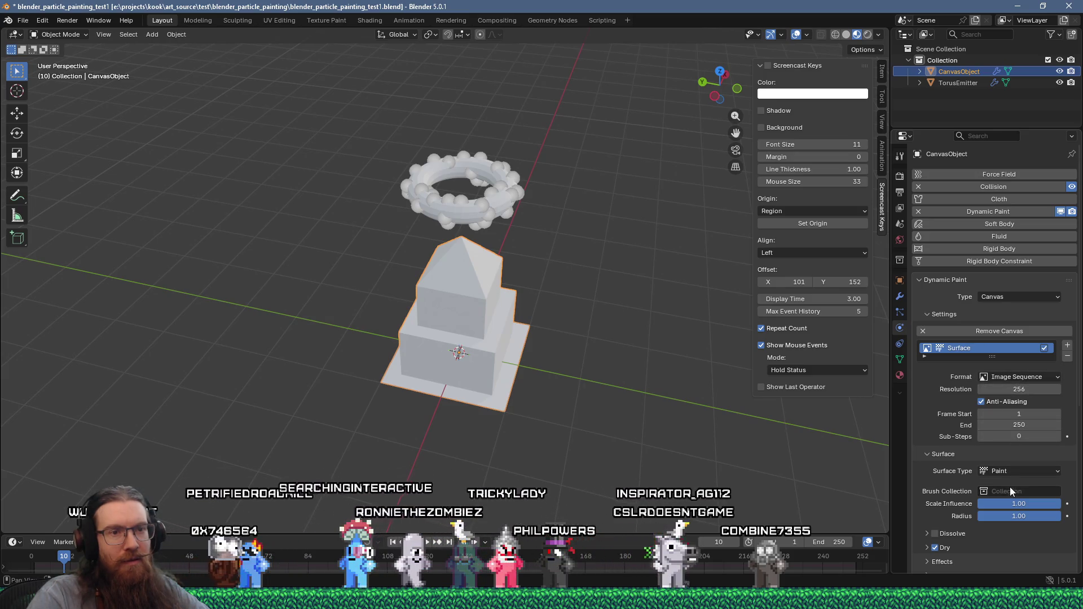
scroll(1014, 493, "down", 2)
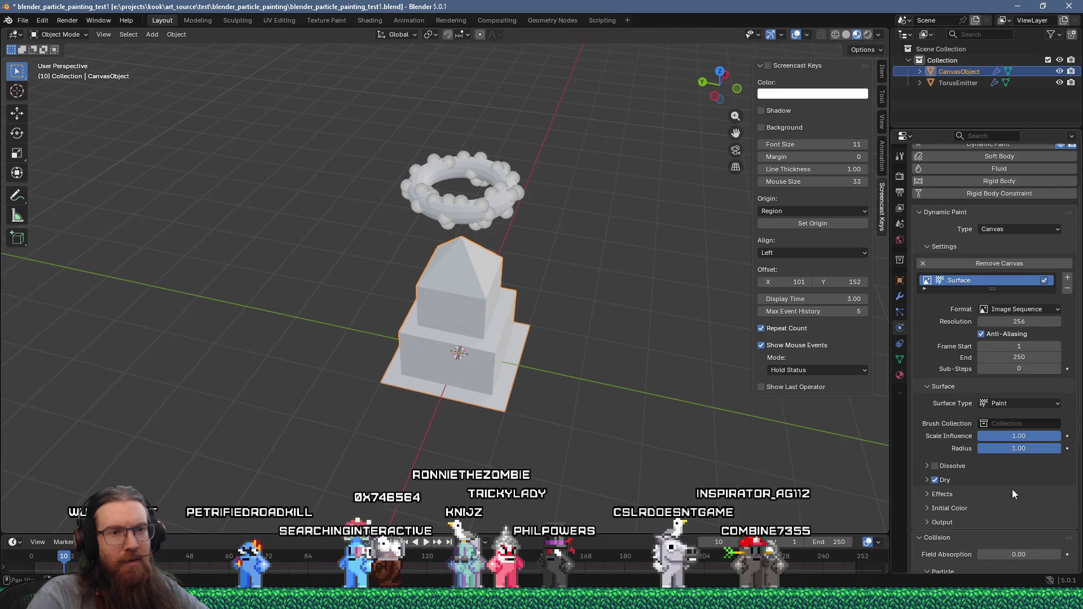
scroll(1012, 488, "down", 2)
scroll(1012, 488, "down", 1)
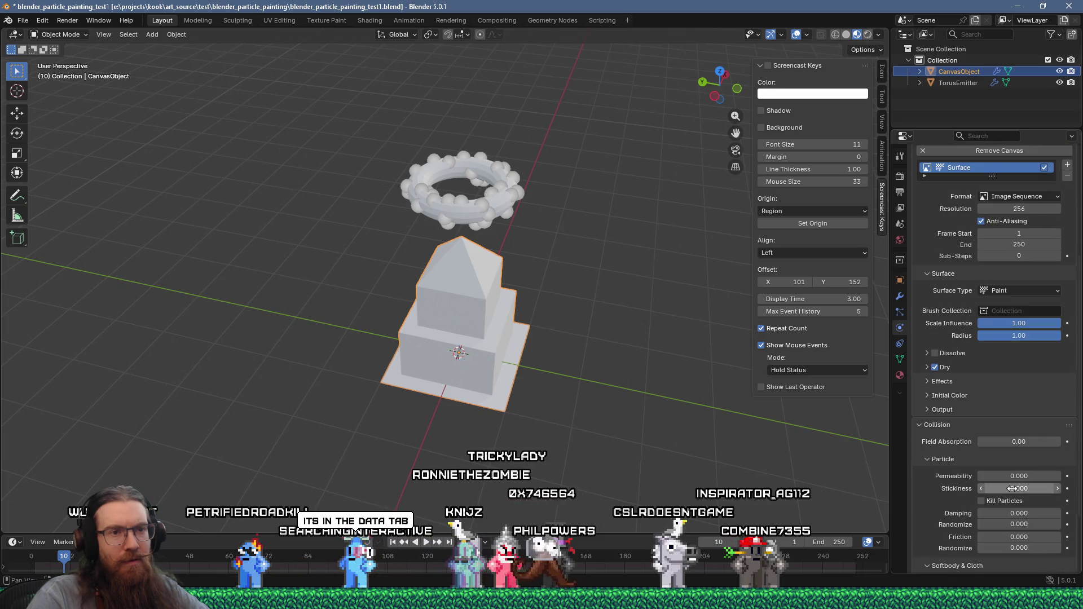
scroll(982, 454, "down", 2)
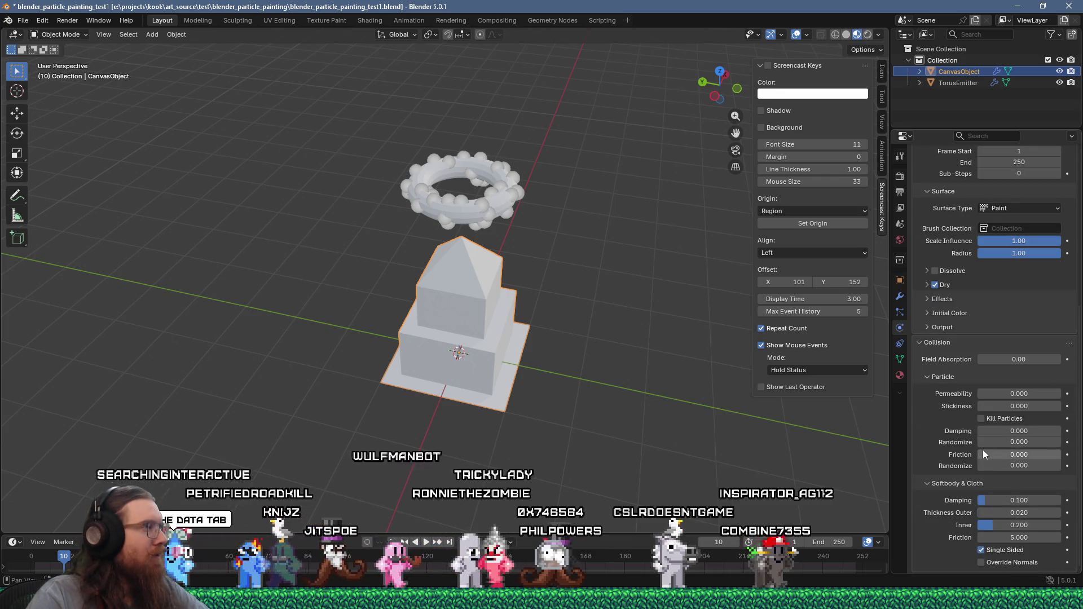
left_click(899, 281)
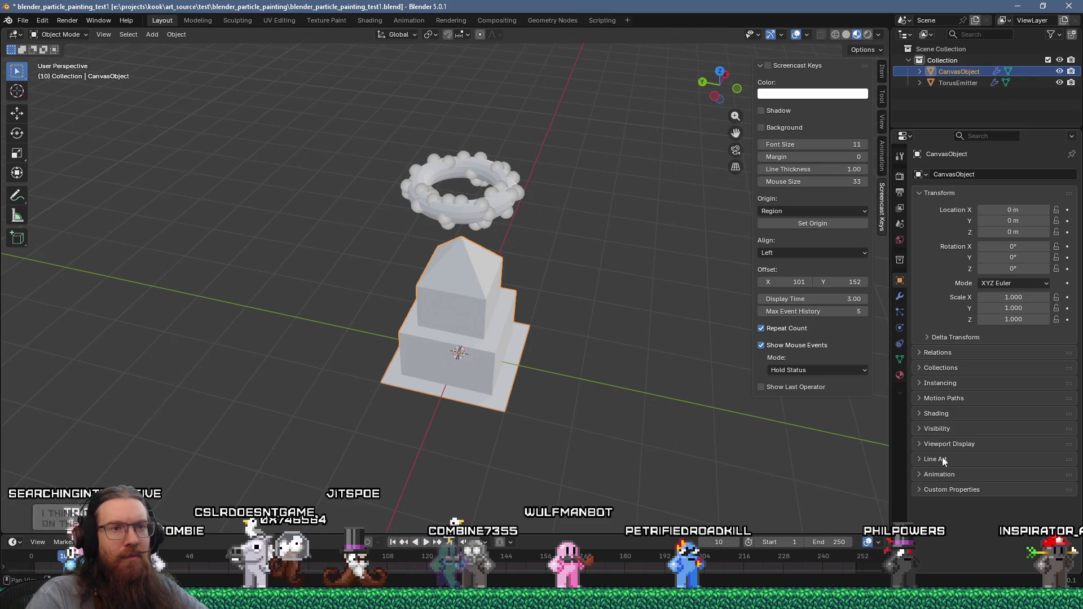
left_click(903, 311)
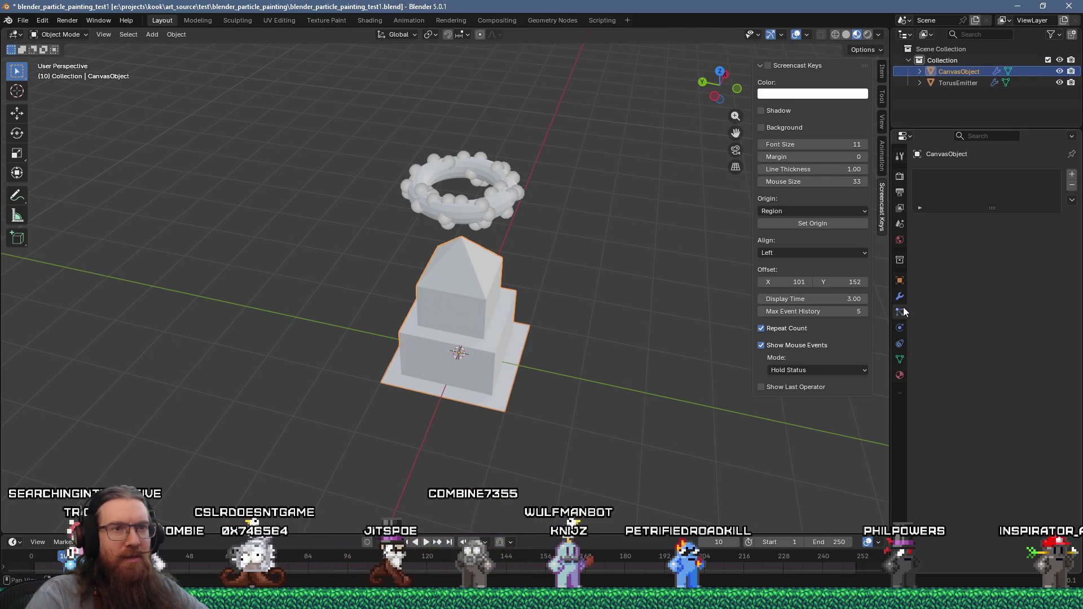
left_click(902, 330)
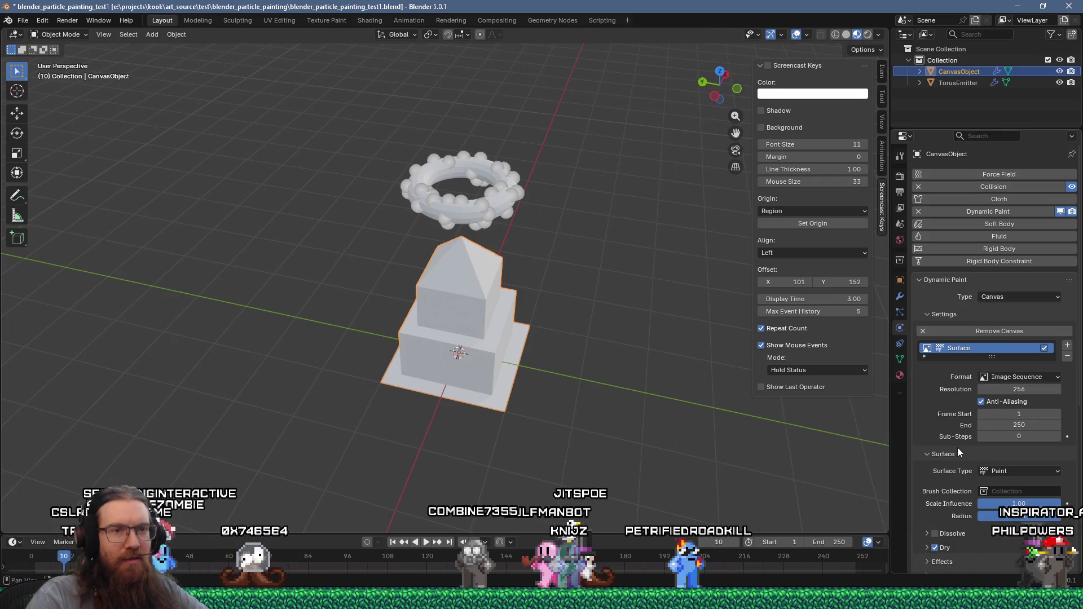
scroll(1004, 506, "down", 2)
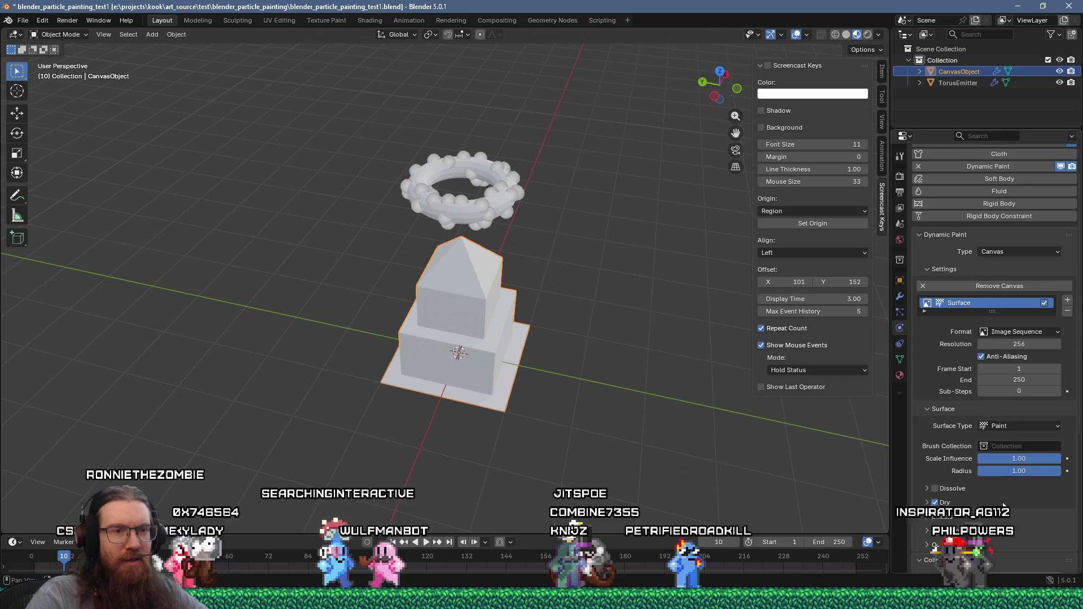
scroll(1003, 502, "down", 2)
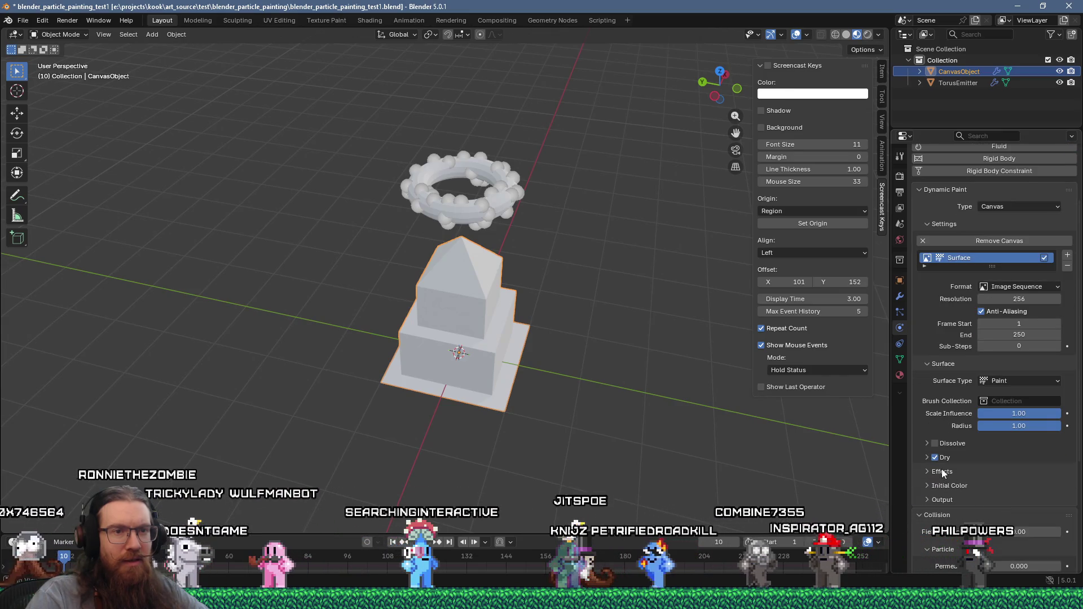
scroll(941, 501, "down", 4)
scroll(943, 501, "down", 4)
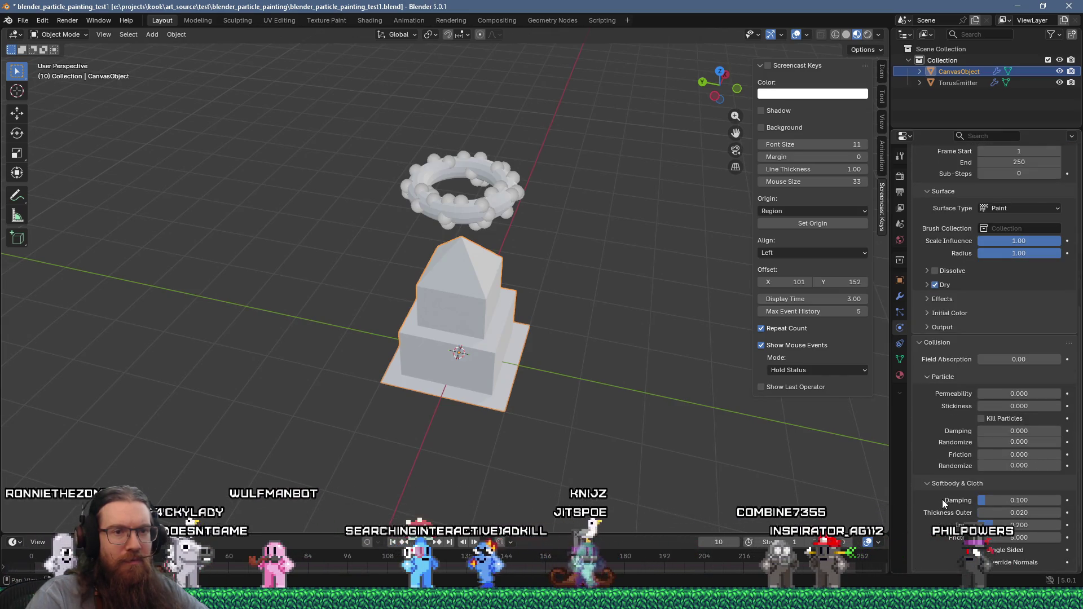
key("alt+Tab")
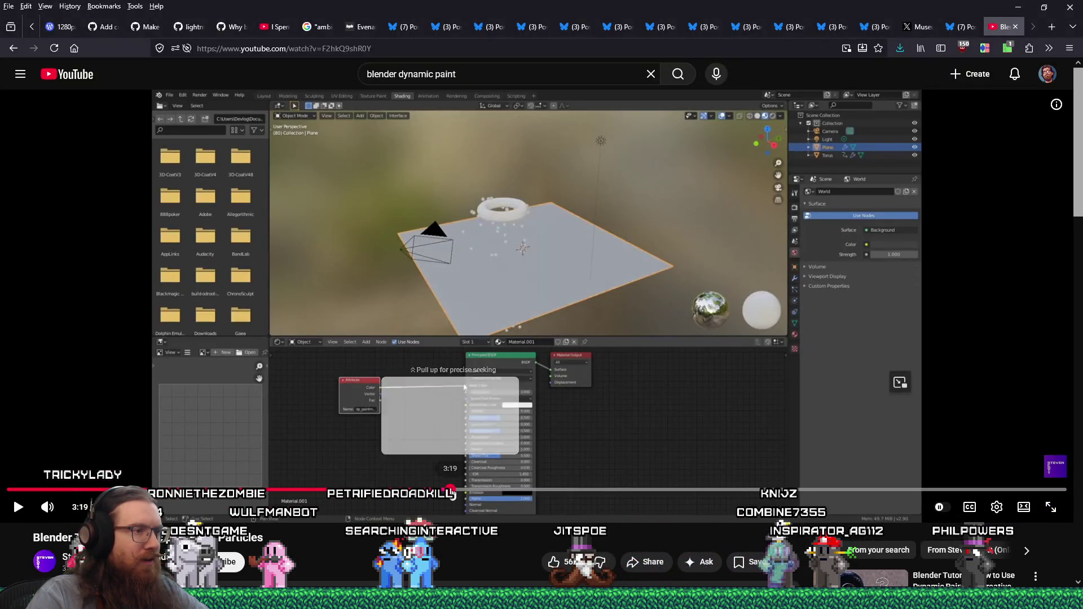
Step: Replay the tutorial's canvas settings part around 3:19-3:36, checking the playback speed extension
left_click(449, 488)
key("space")
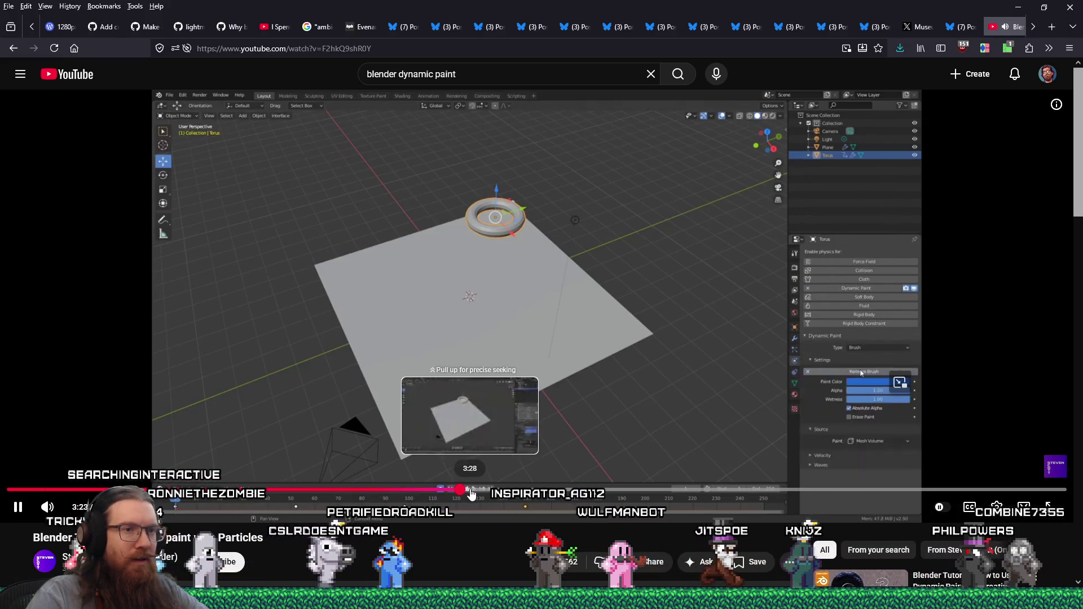
left_click_drag(468, 495, 489, 493)
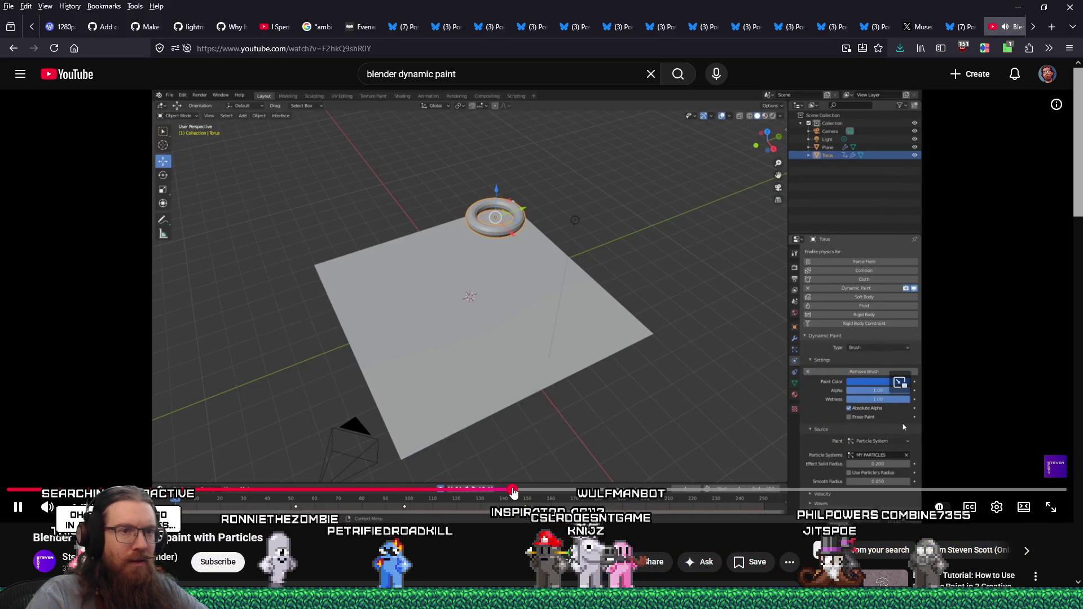
left_click(415, 493)
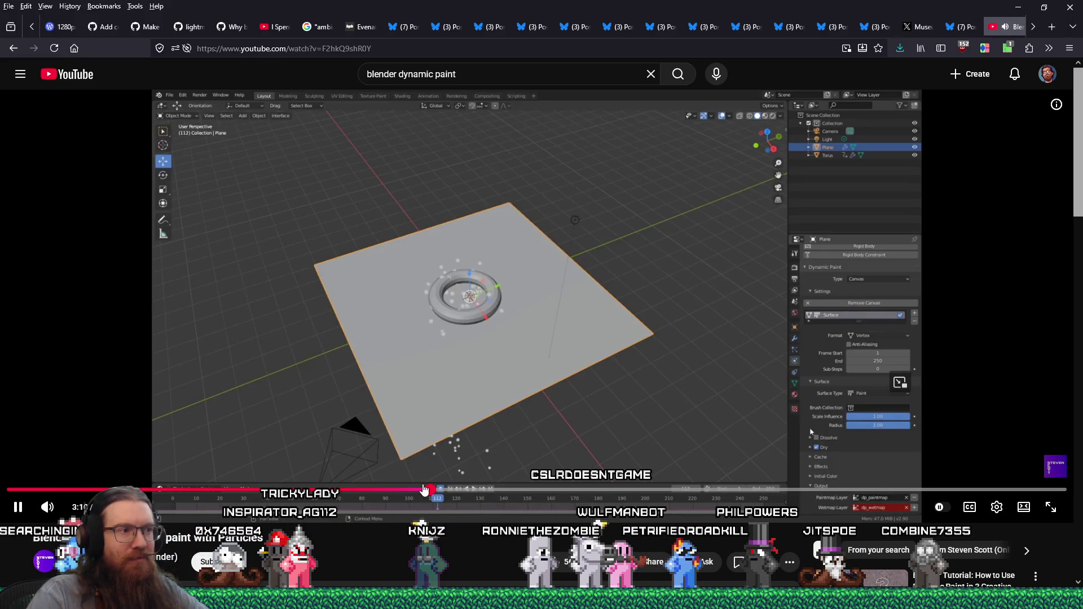
left_click(985, 49)
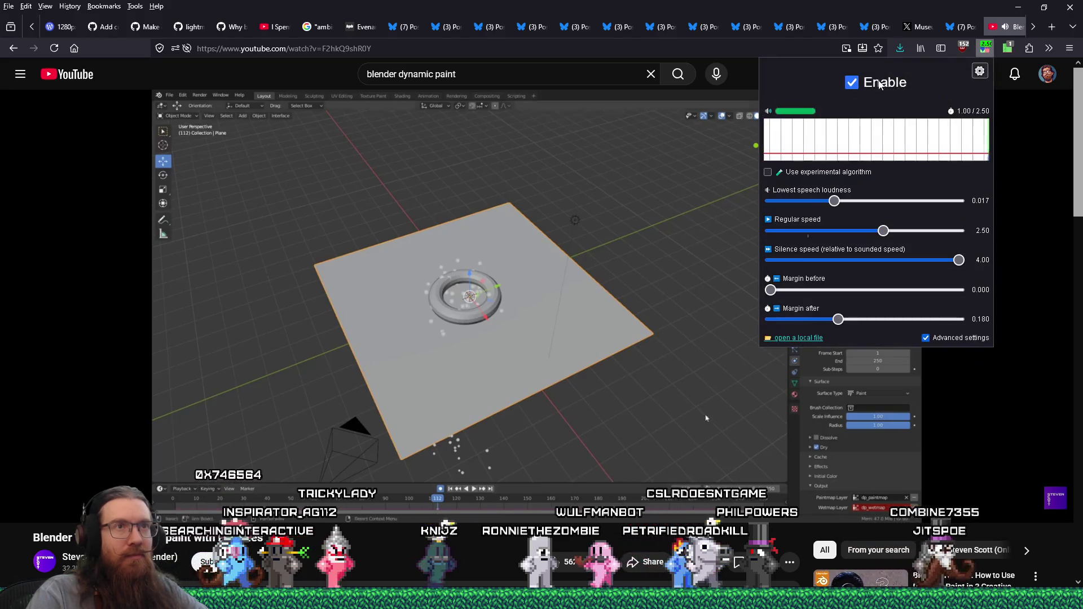
left_click(469, 546)
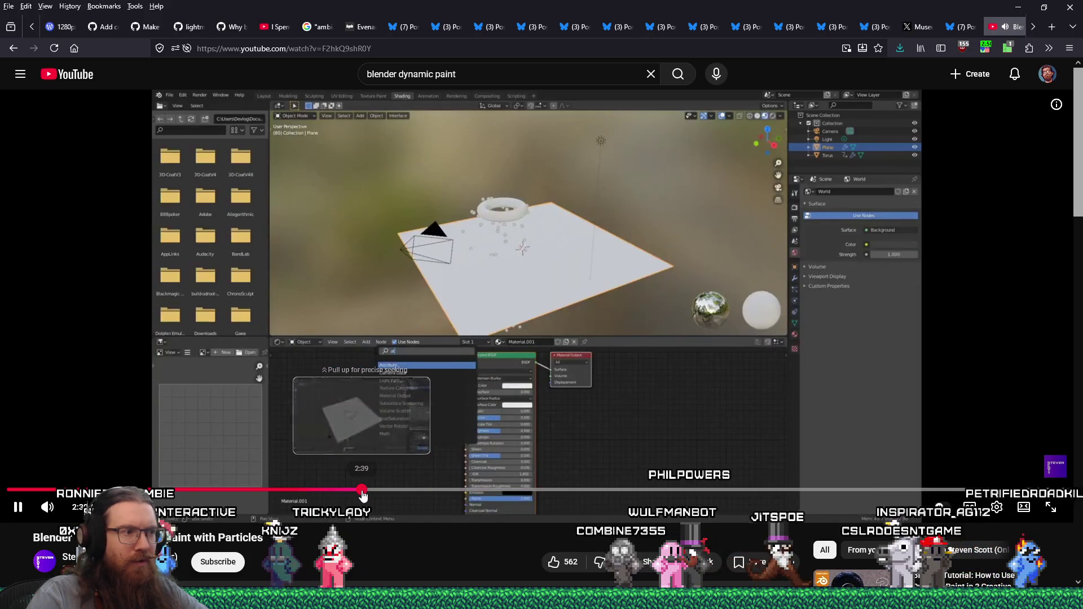
Step: Pause the tutorial at 2:41 on the Vertex-format canvas settings and return to Blender
left_click(366, 493)
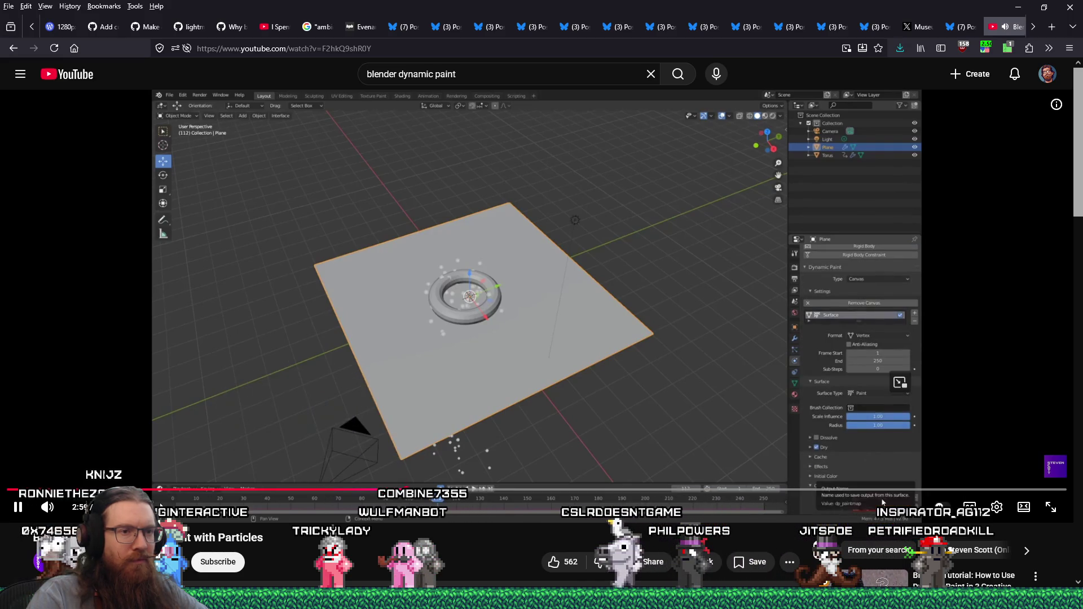
left_click(19, 508)
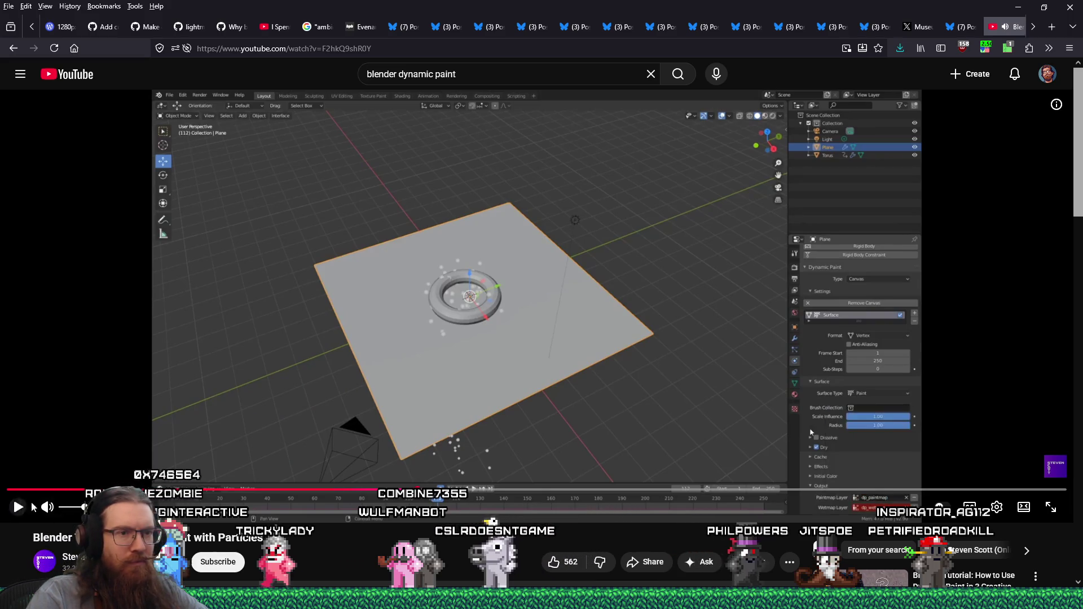
key("alt+Tab")
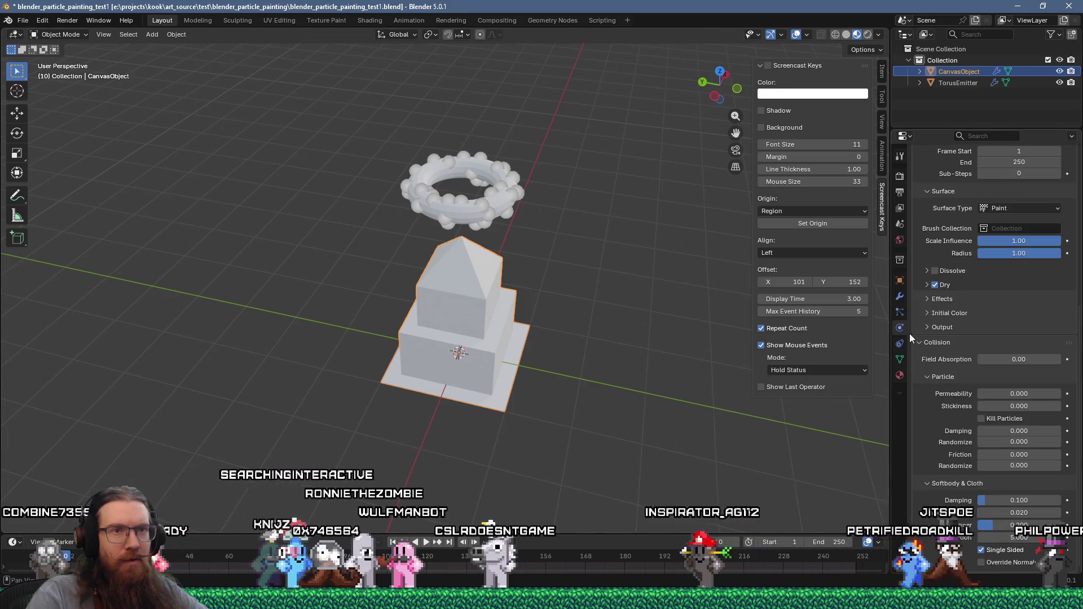
scroll(957, 387, "up", 4)
scroll(957, 387, "up", 1)
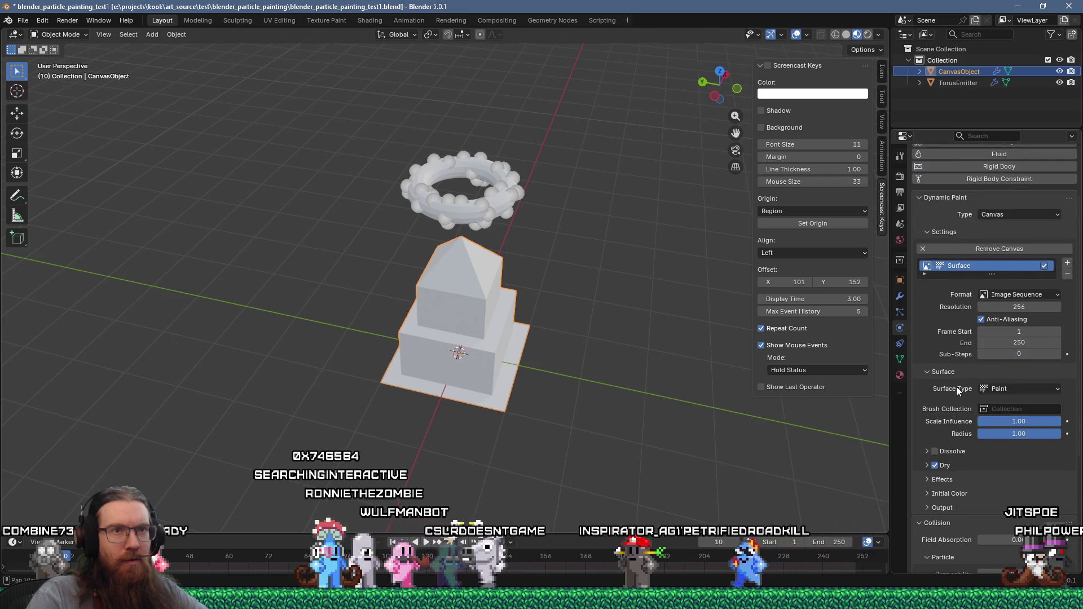
key("alt+Tab")
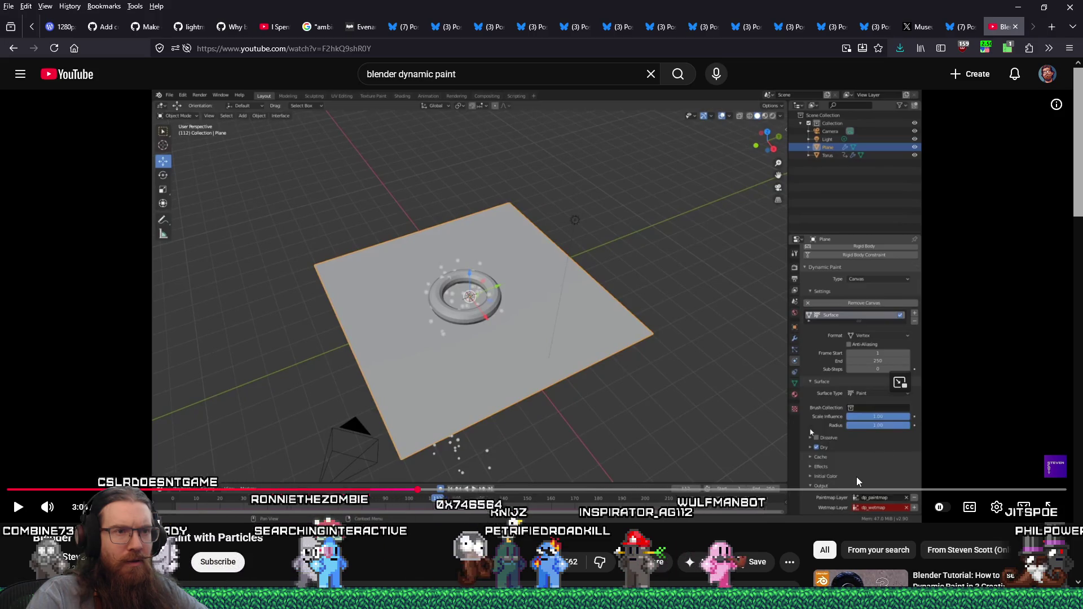
key("alt+Tab")
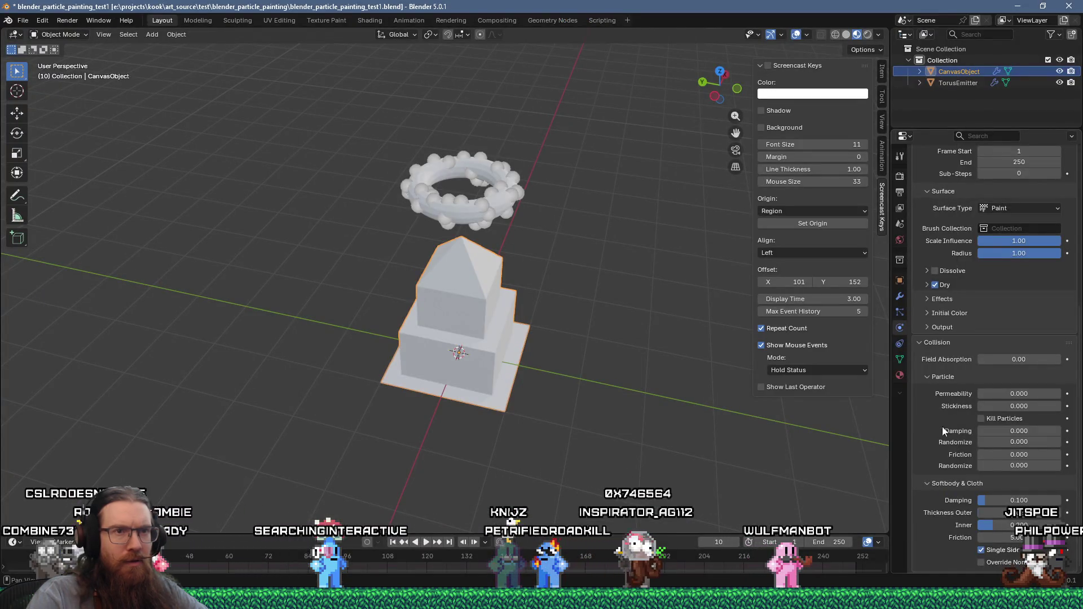
Step: Set the canvas dynamic paint output to use the UVMap UV map
left_click(931, 327)
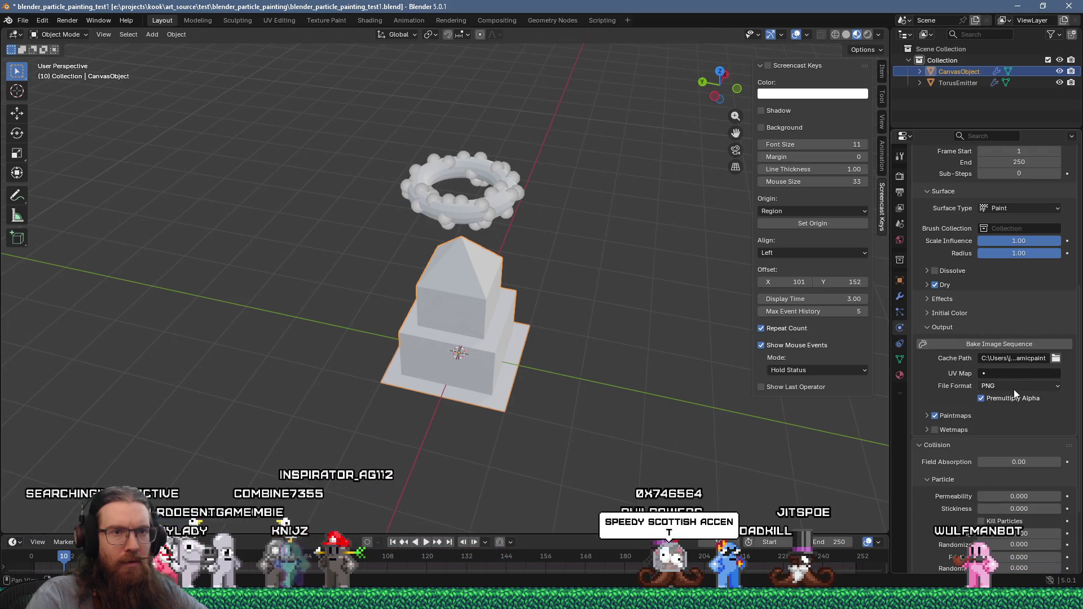
left_click(1022, 373)
left_click(963, 391)
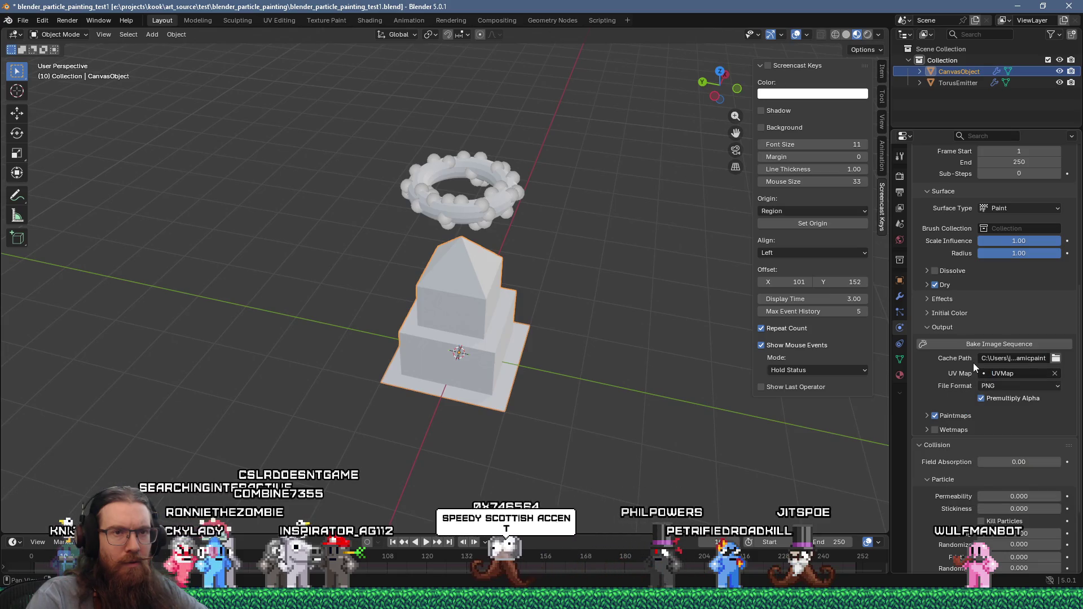
key("alt+Tab")
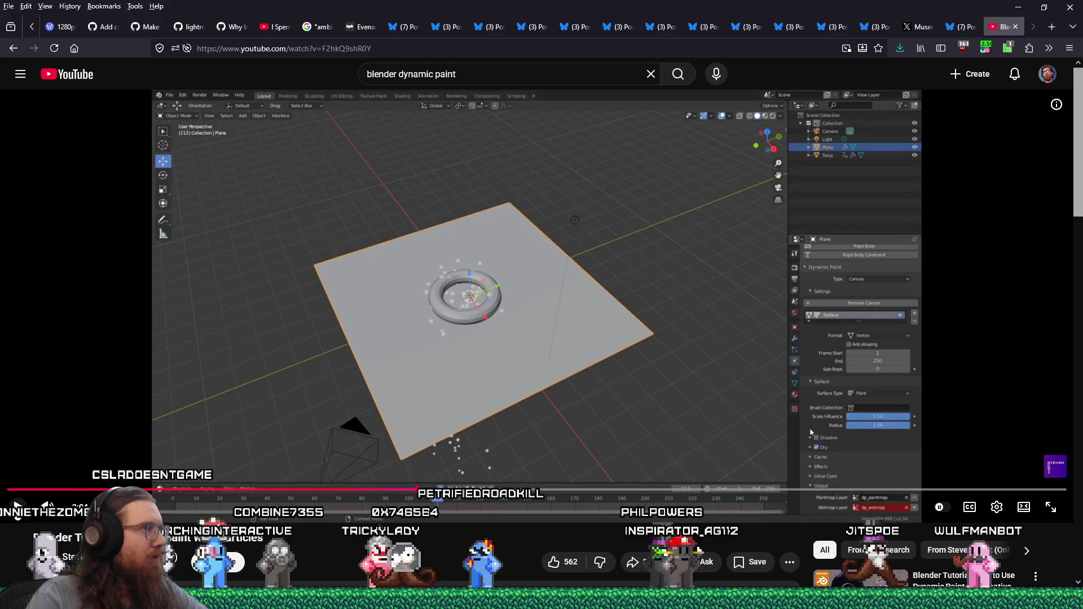
Step: Play a little more of the tutorial, pause it and return to Blender
left_click(18, 510)
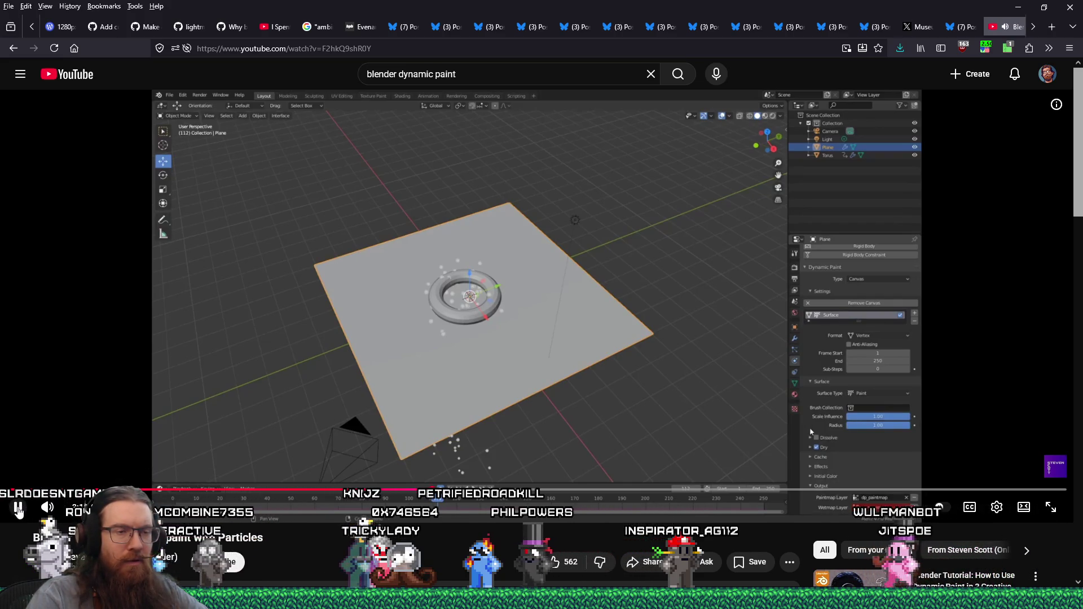
left_click(18, 510)
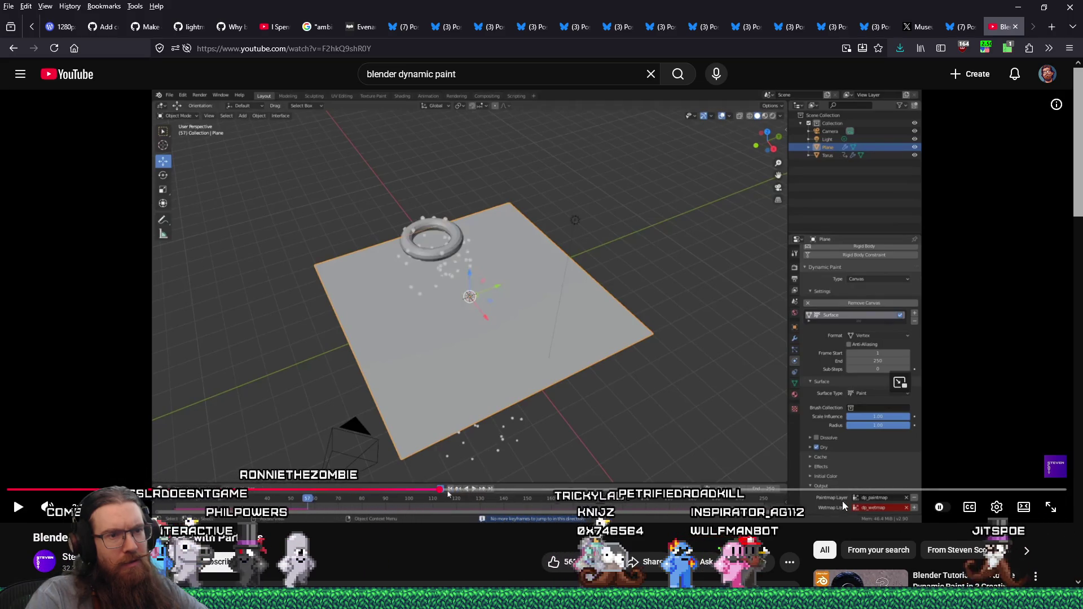
key("alt+Tab")
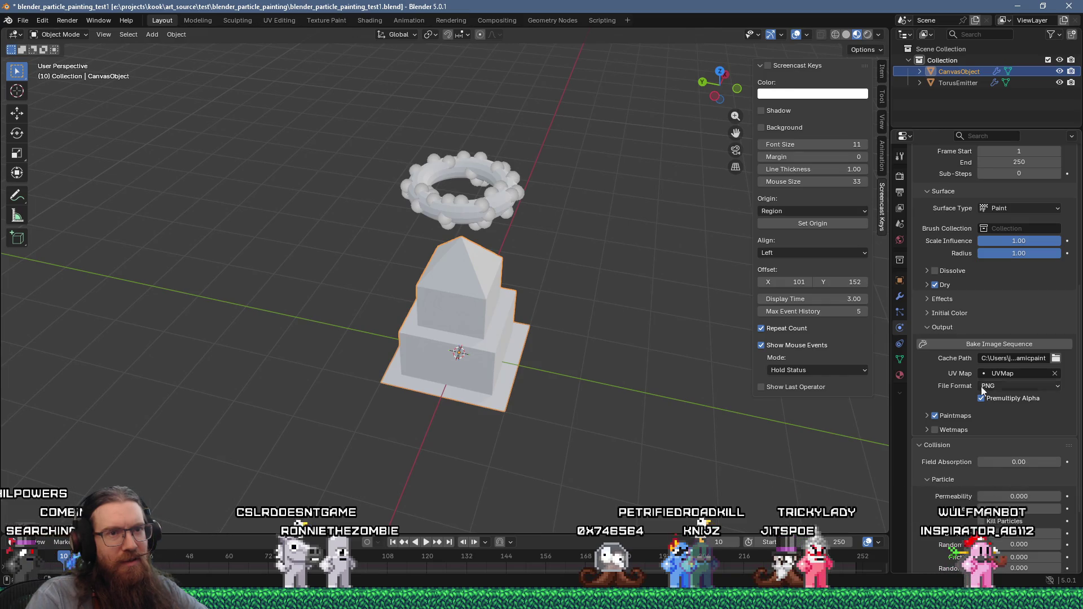
Step: Bake the canvas image sequence and paste 'paintmap' as the paint layer name
left_click(993, 345)
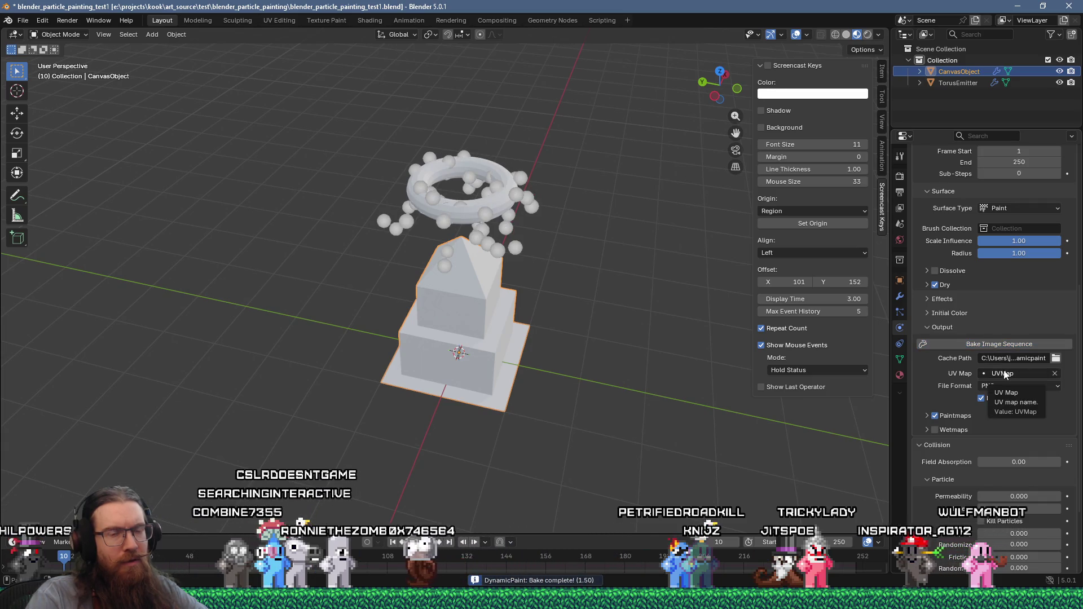
left_click(927, 430)
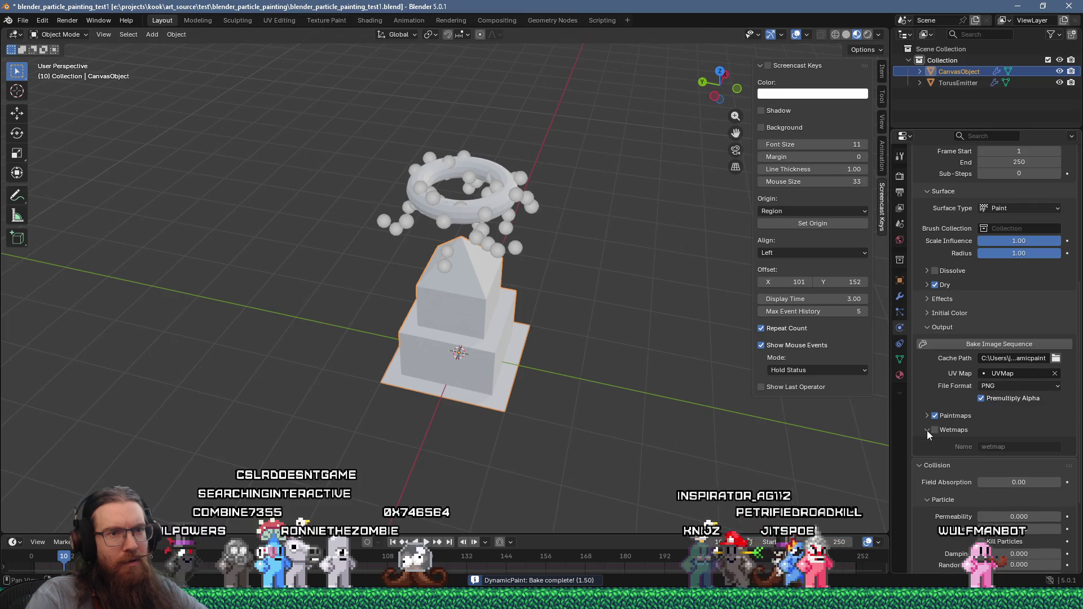
left_click(926, 418)
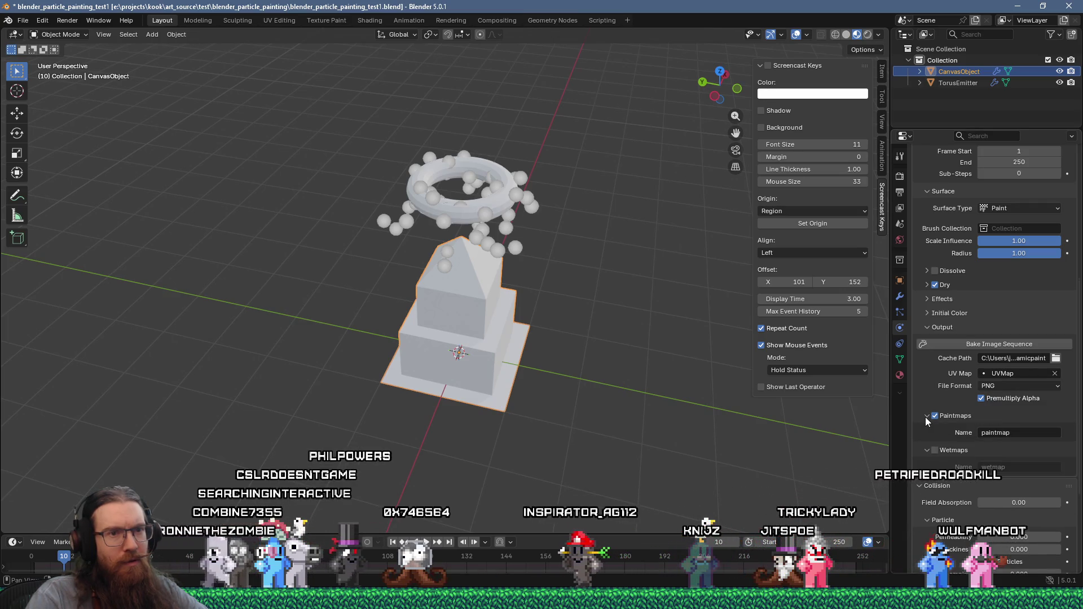
left_click(1017, 431)
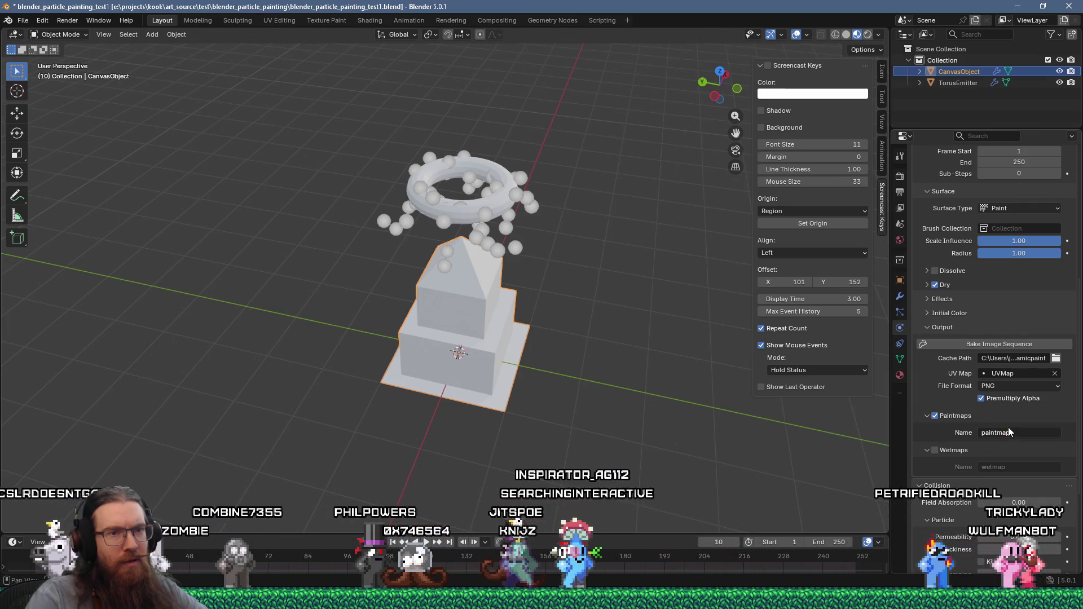
left_click(997, 434)
key("ctrl+v")
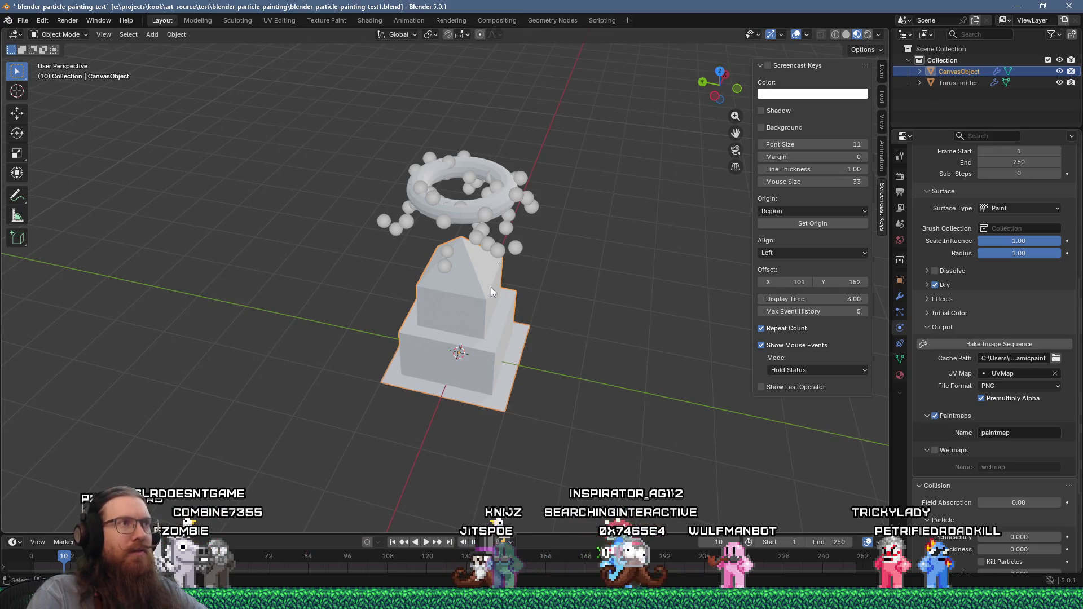
left_click(395, 20)
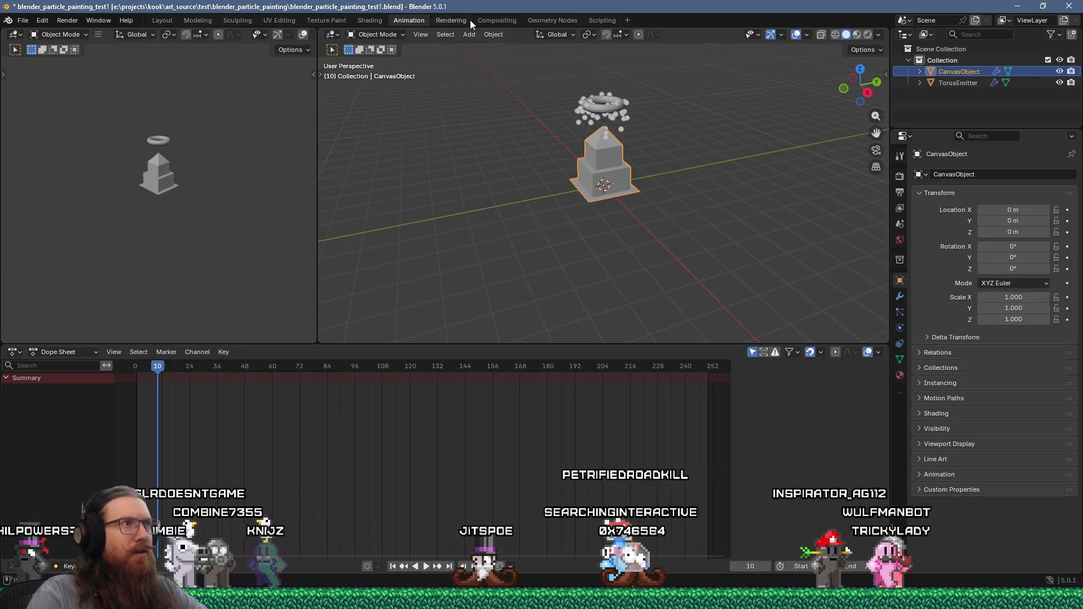
Step: Switch through the workspaces to Shading, showing Material.001's unconnected Attribute node
left_click(466, 19)
left_click(552, 19)
left_click(432, 20)
left_click(323, 20)
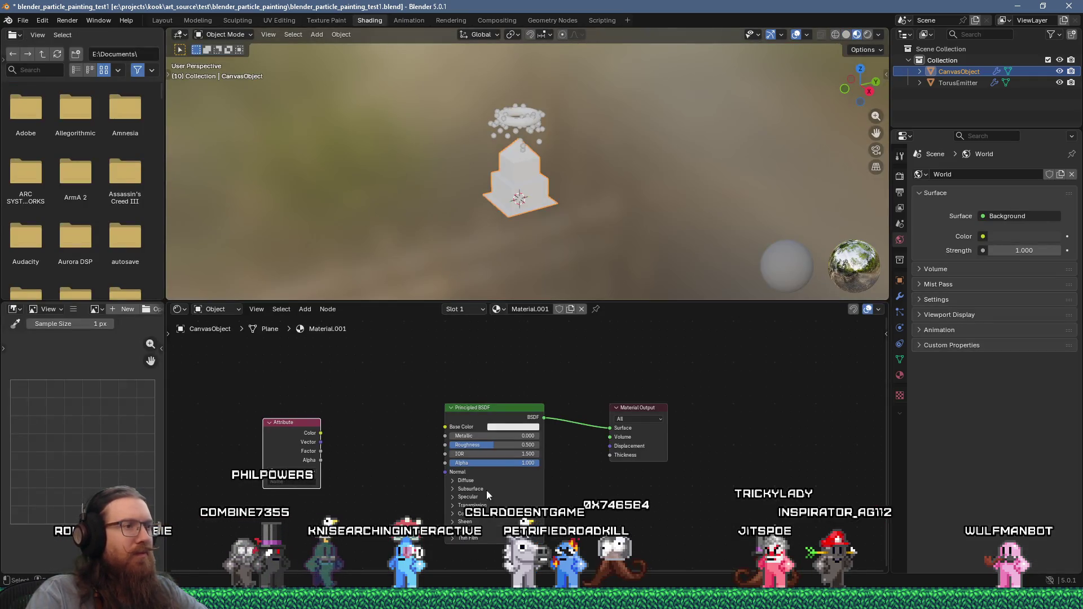
Step: Name the Attribute node paintmap, wire its Color into Base Color, and preview the animation
left_click(292, 471)
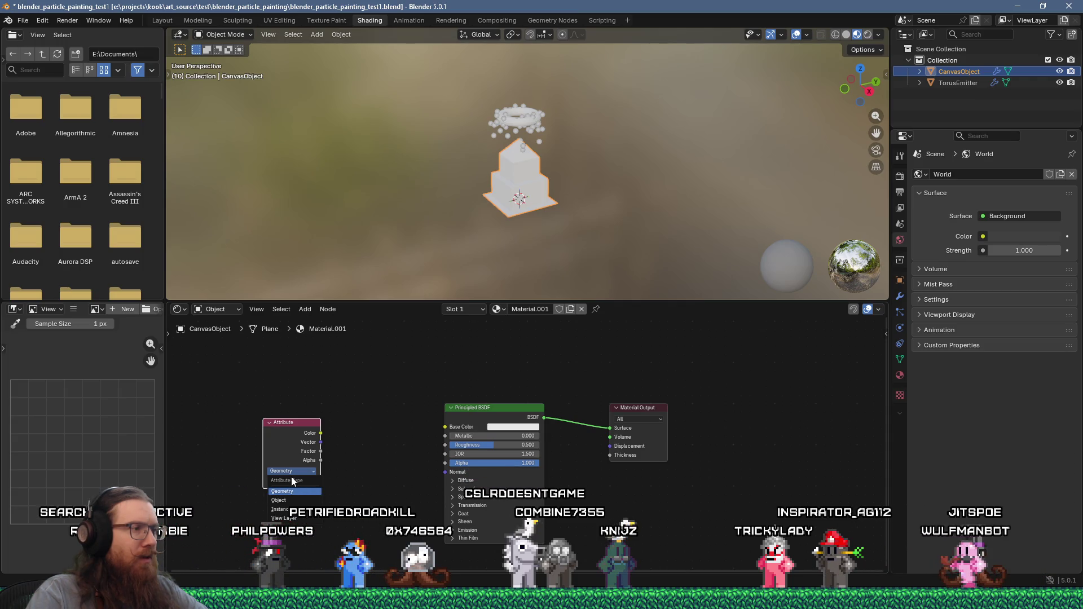
left_click(266, 484)
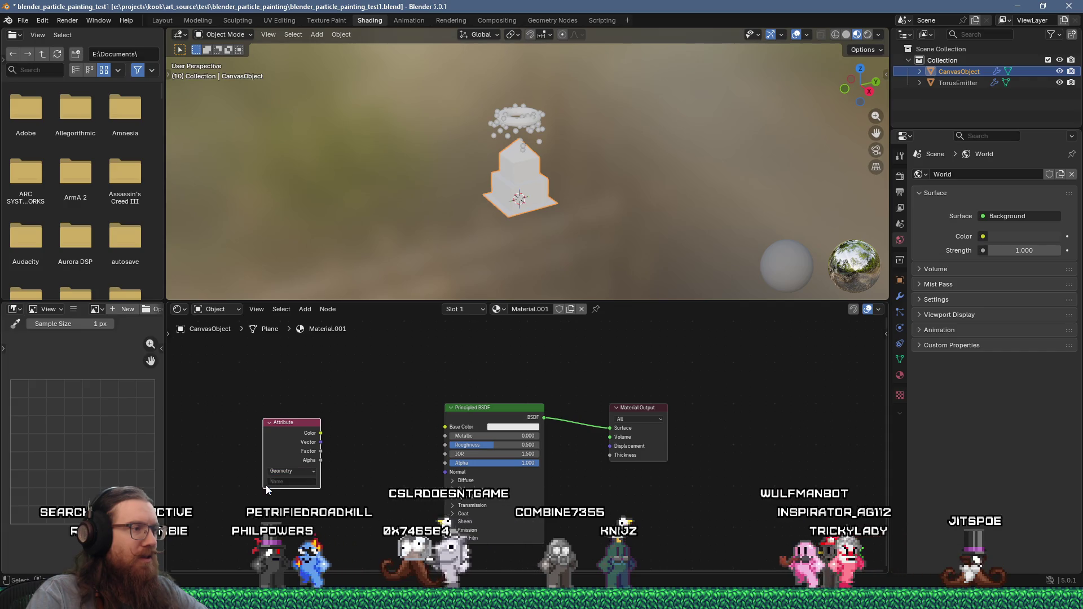
left_click(278, 485)
type("paintmap")
key("Return")
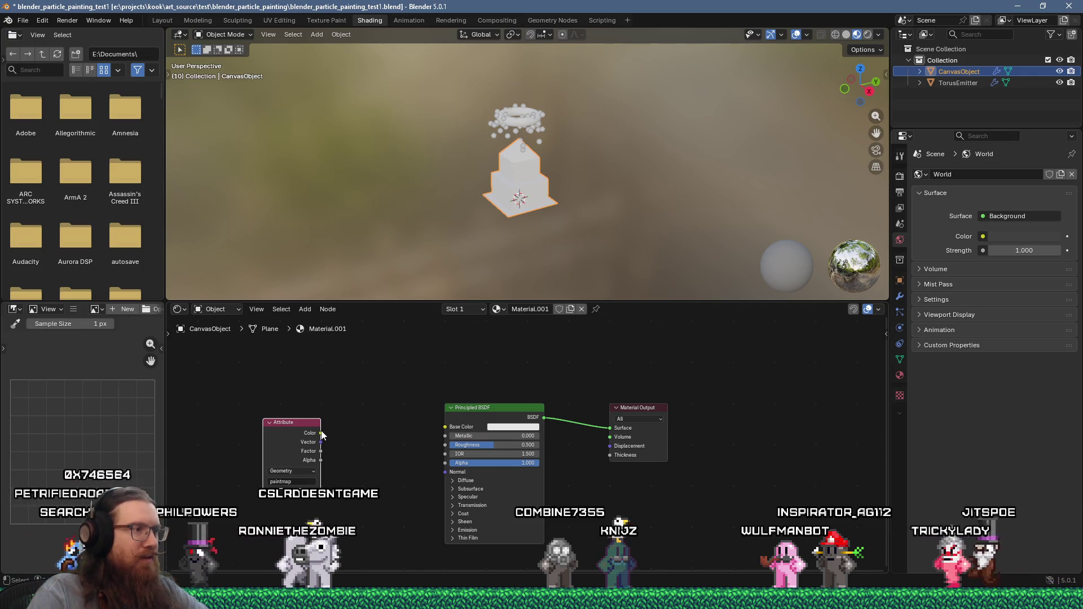
left_click_drag(426, 423, 448, 426)
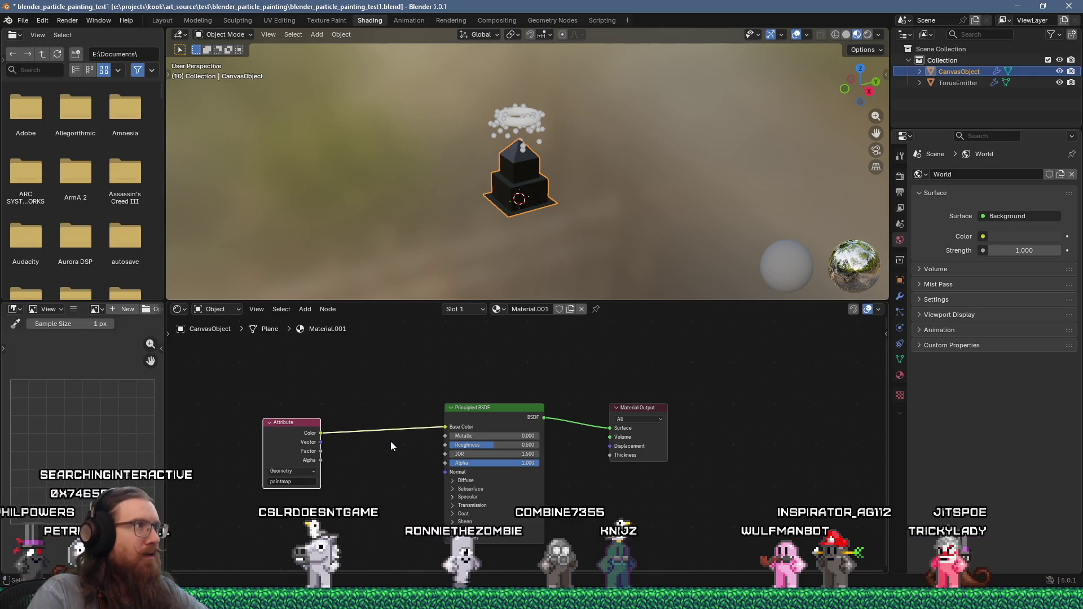
key("space")
scroll(475, 237, "up", 5)
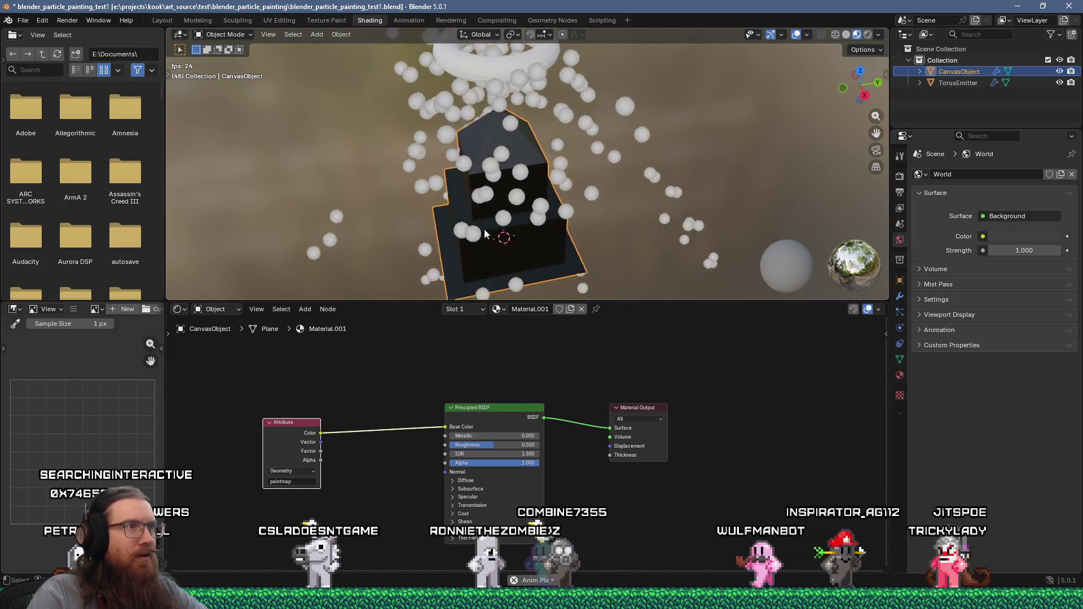
key("space")
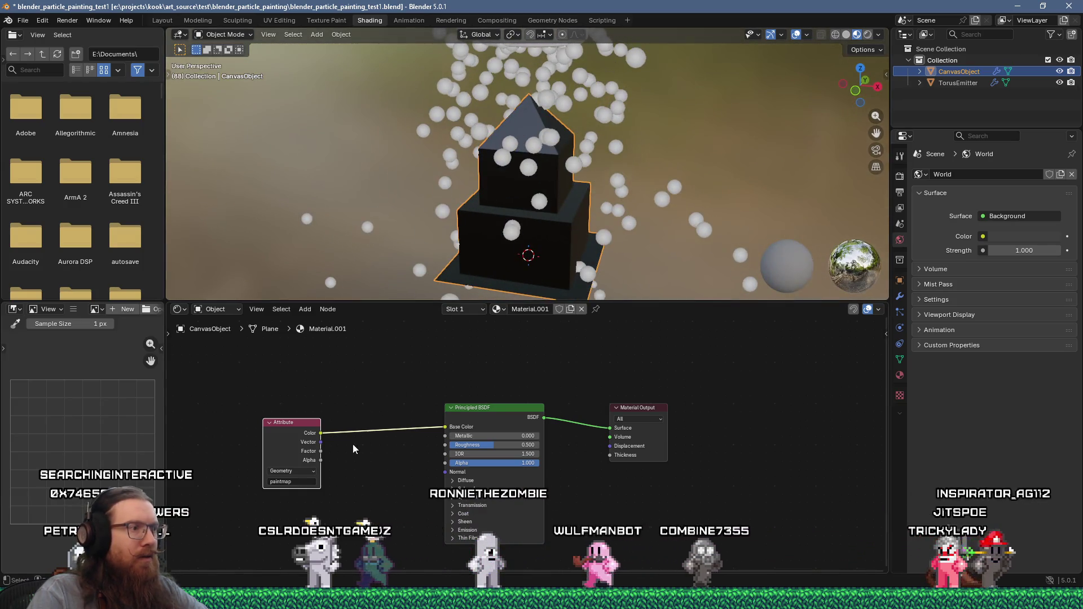
Step: Switch the Attribute type to Object and replay the animation to check the darkened blocks
left_click(305, 472)
left_click(279, 501)
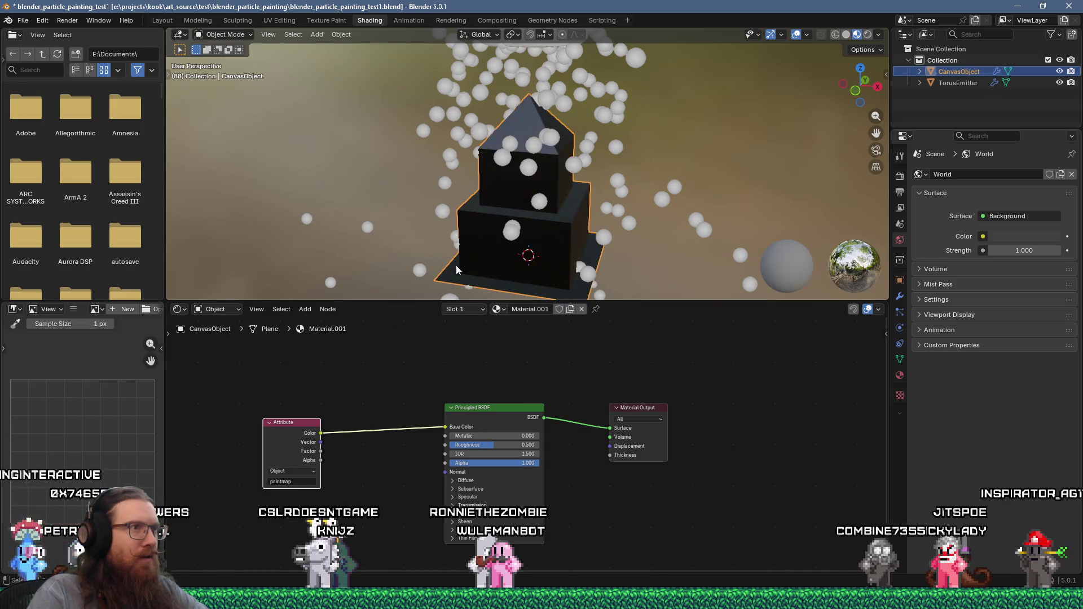
middle_click_drag(451, 270, 421, 257)
key("space")
mouse_move(486, 229)
middle_mouse_down()
mouse_move(595, 188)
mouse_move(527, 225)
middle_mouse_up()
key("space")
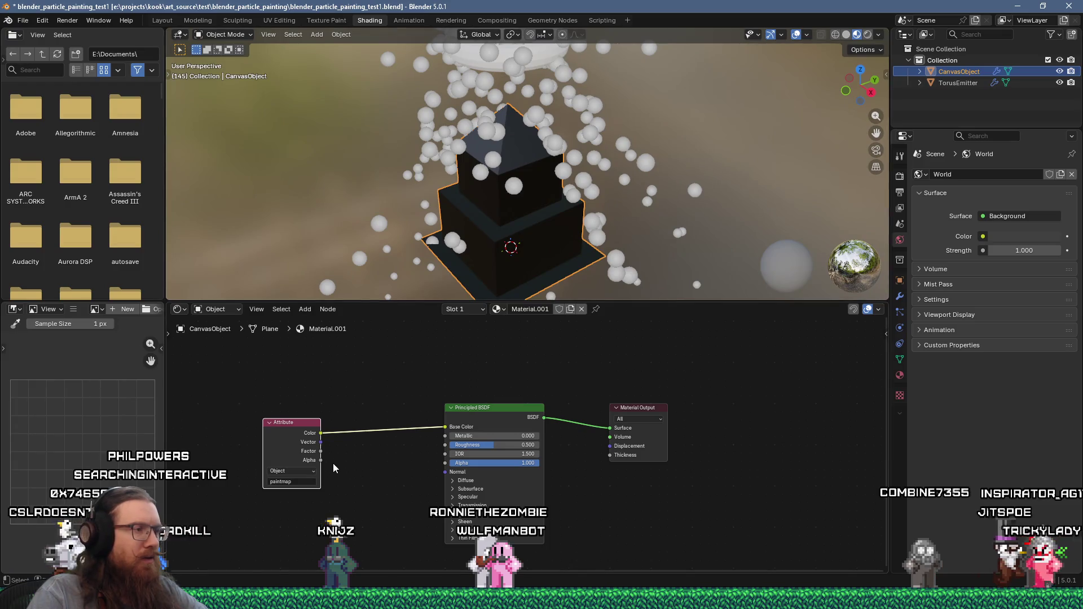